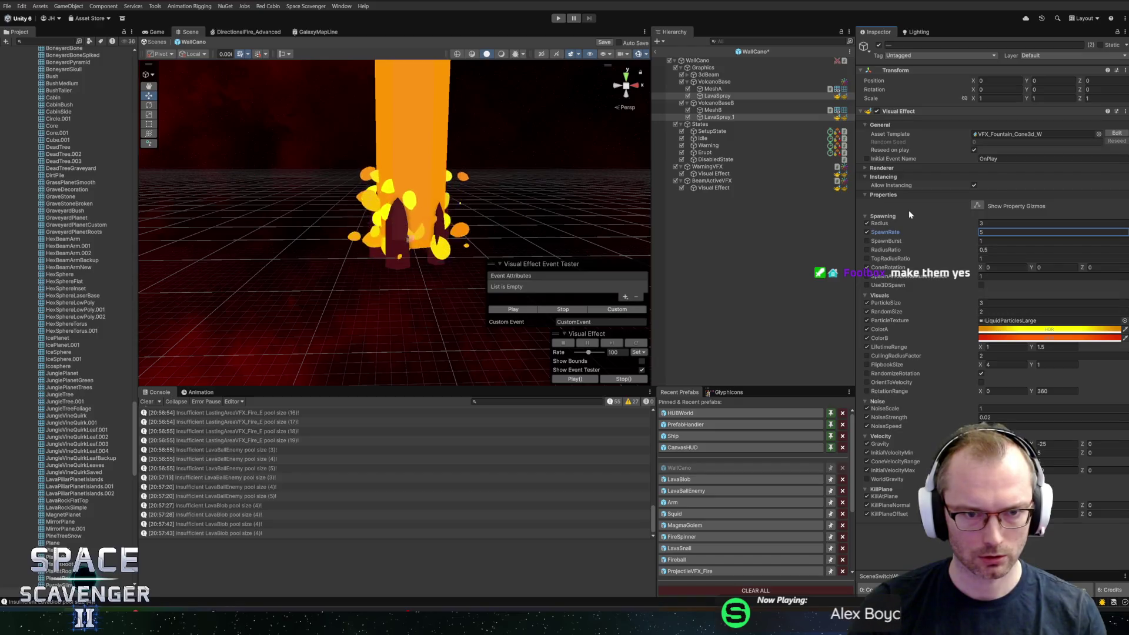
# Shift LavaSpray's ColorA and ColorB HDR colours toward pale white and yellow, then start play mode.
pyautogui.moveTo(532, 212)
pyautogui.mouseDown()
pyautogui.moveTo(512, 196)
pyautogui.moveTo(560, 186)
pyautogui.mouseUp()
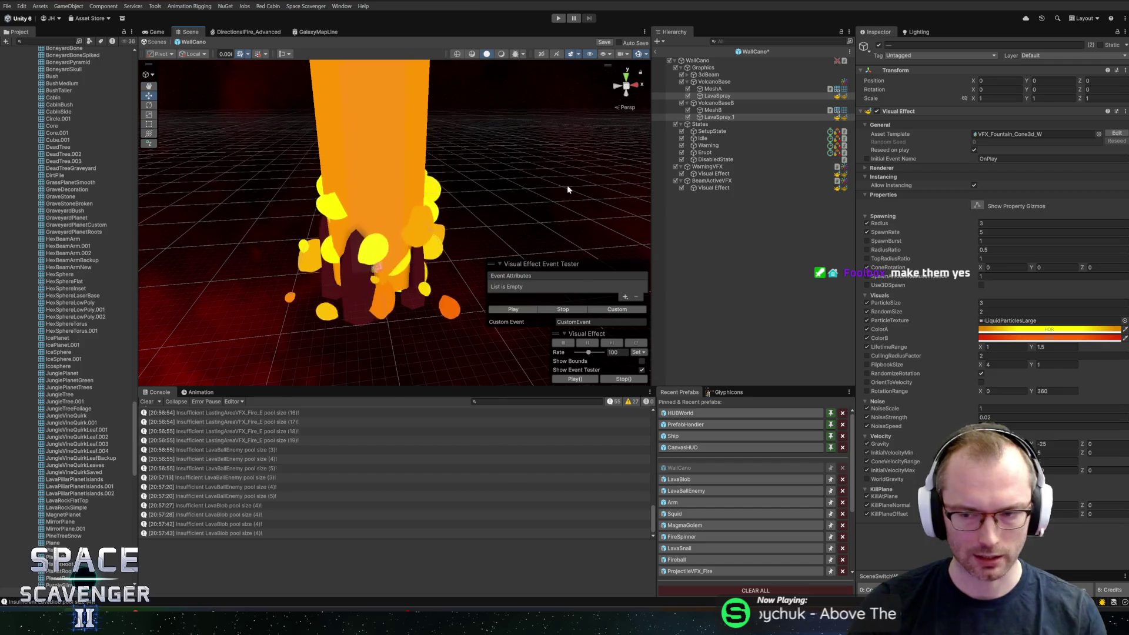
pyautogui.click(1045, 332)
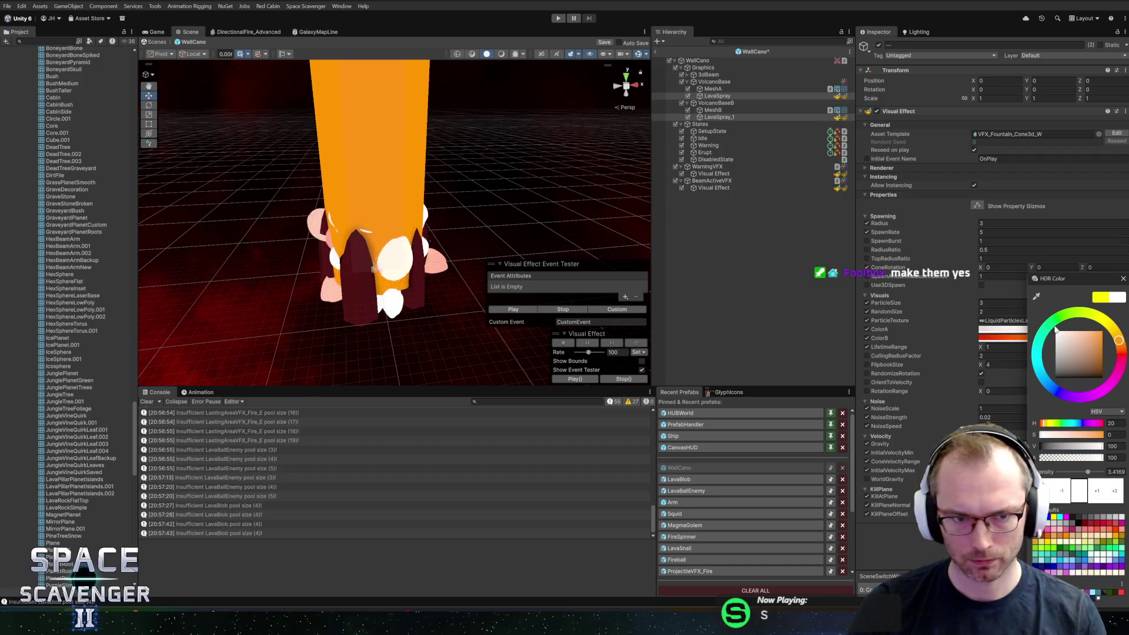
pyautogui.click(1122, 278)
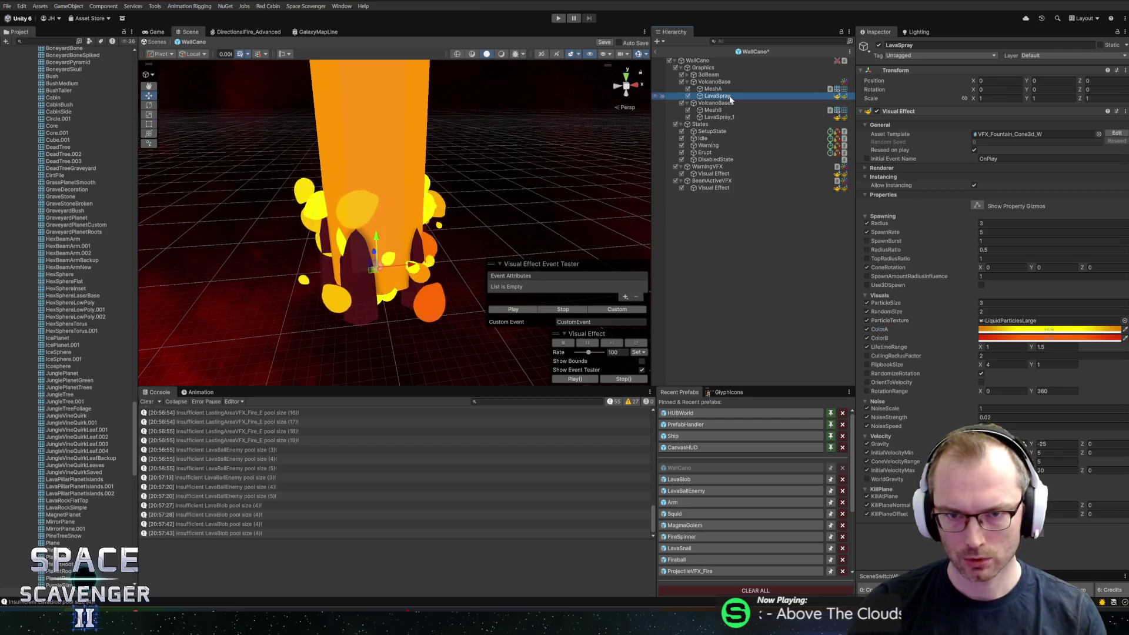
pyautogui.click(1027, 331)
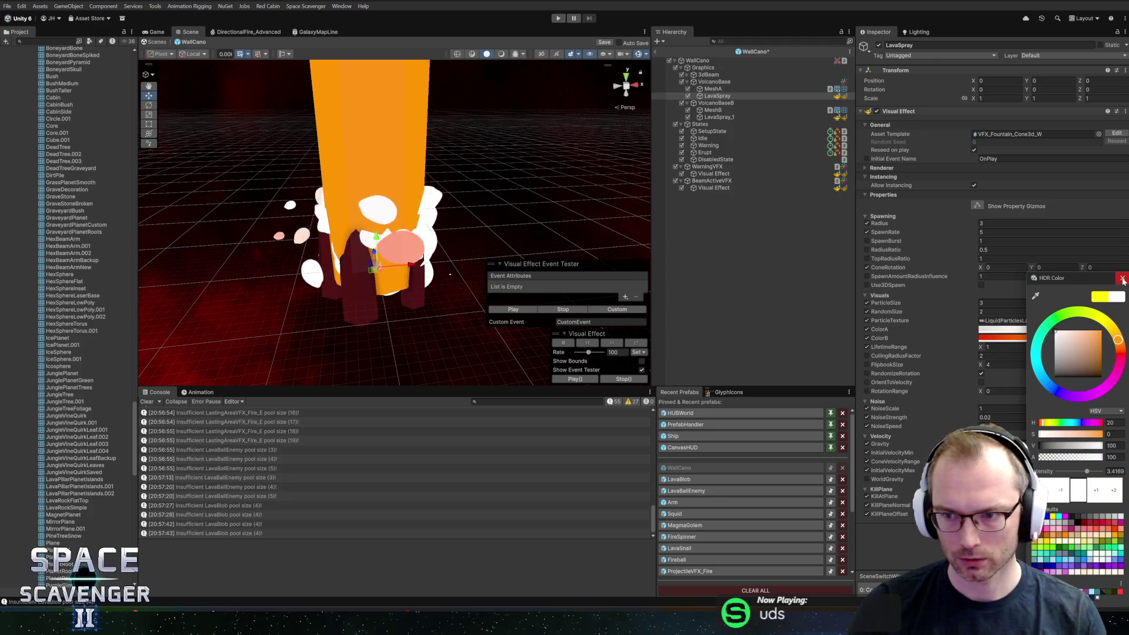
pyautogui.click(1123, 278)
pyautogui.click(999, 338)
pyautogui.click(1035, 349)
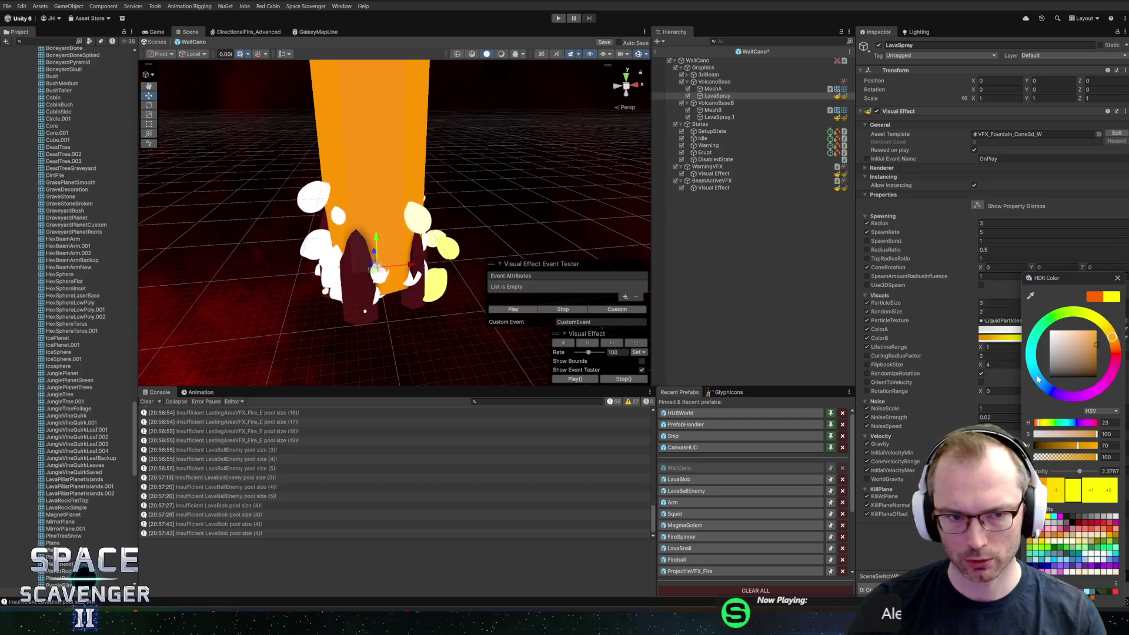
pyautogui.click(1116, 278)
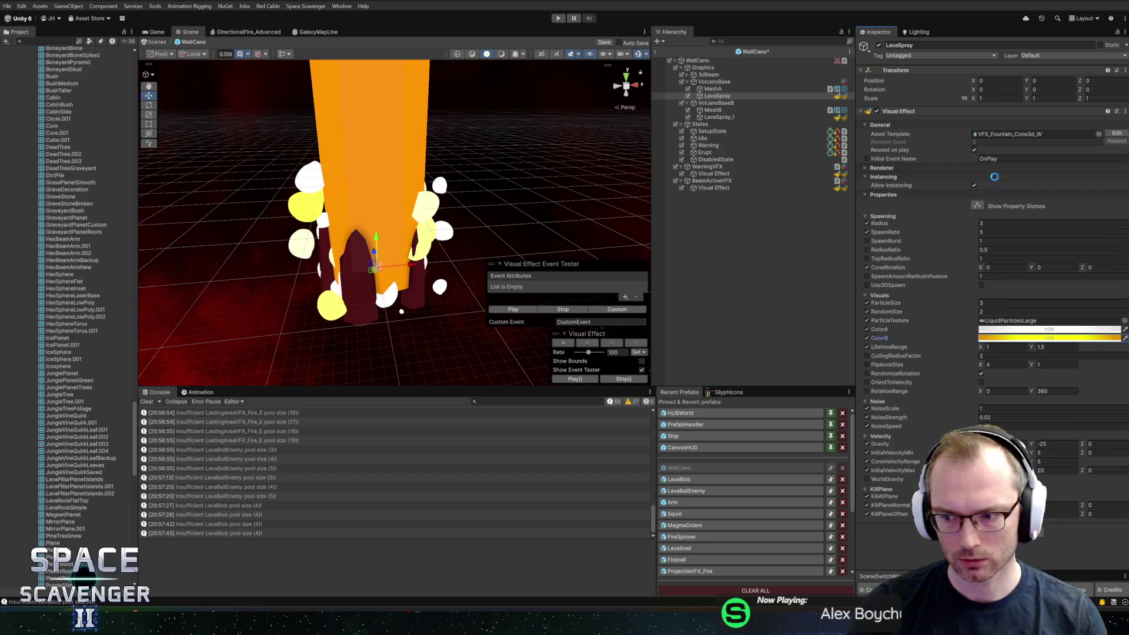
pyautogui.click(558, 18)
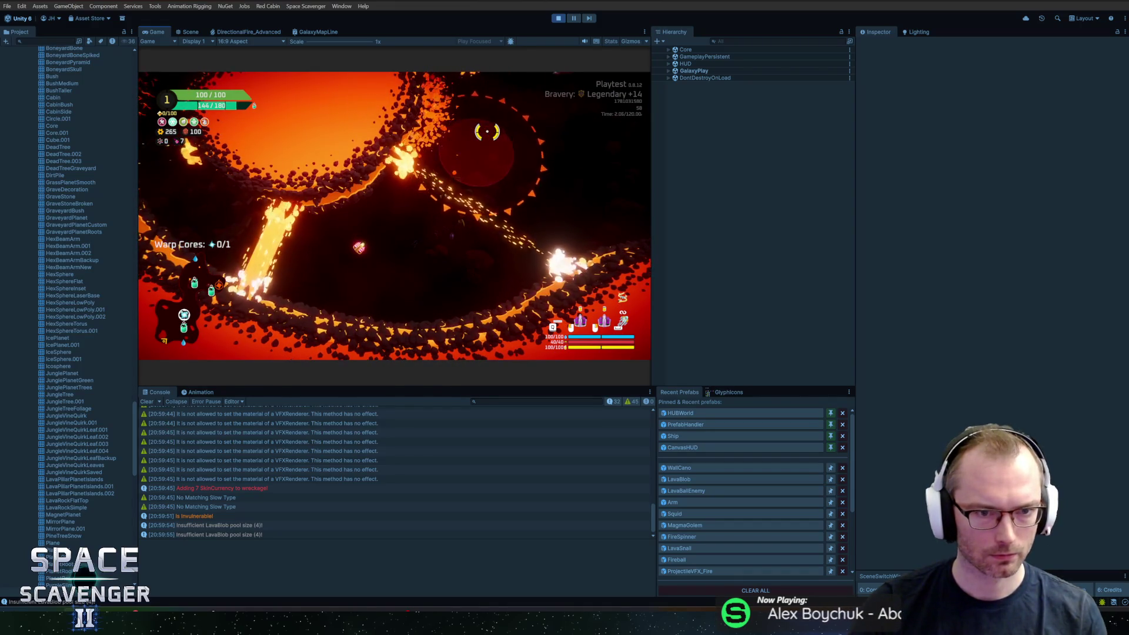
# Switch from the Game view to the Scene view while the playtest keeps running.
pyautogui.click(199, 33)
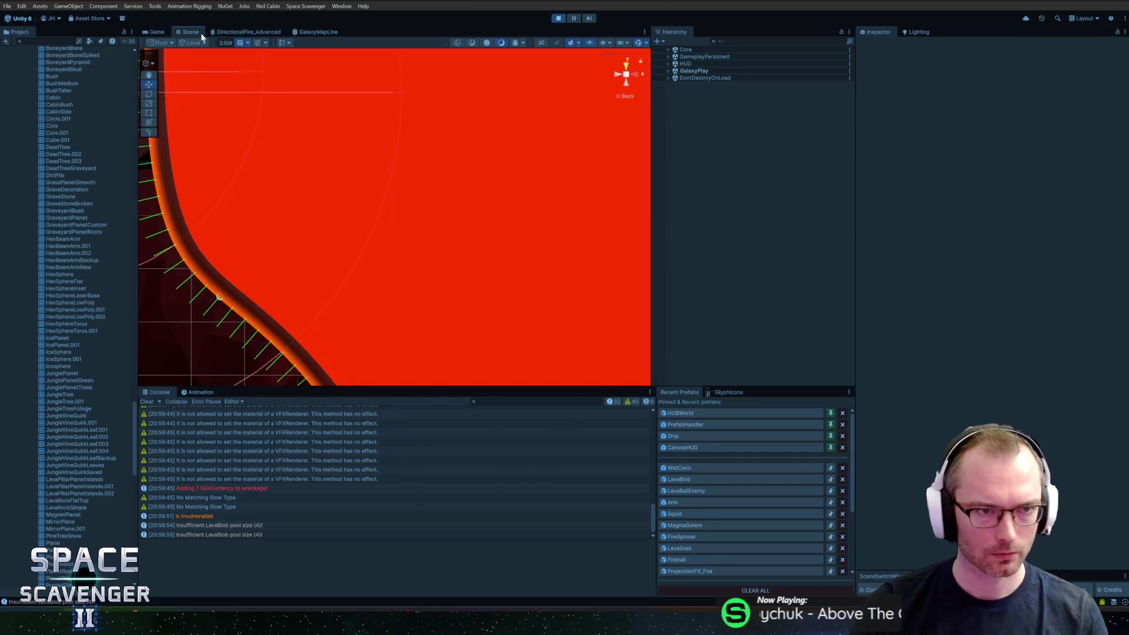
# Pick LavaSpray from the overlapping objects at the spray and frame it in the Scene view.
pyautogui.scroll(-3, 278, 218)
pyautogui.scroll(-2, 259, 250)
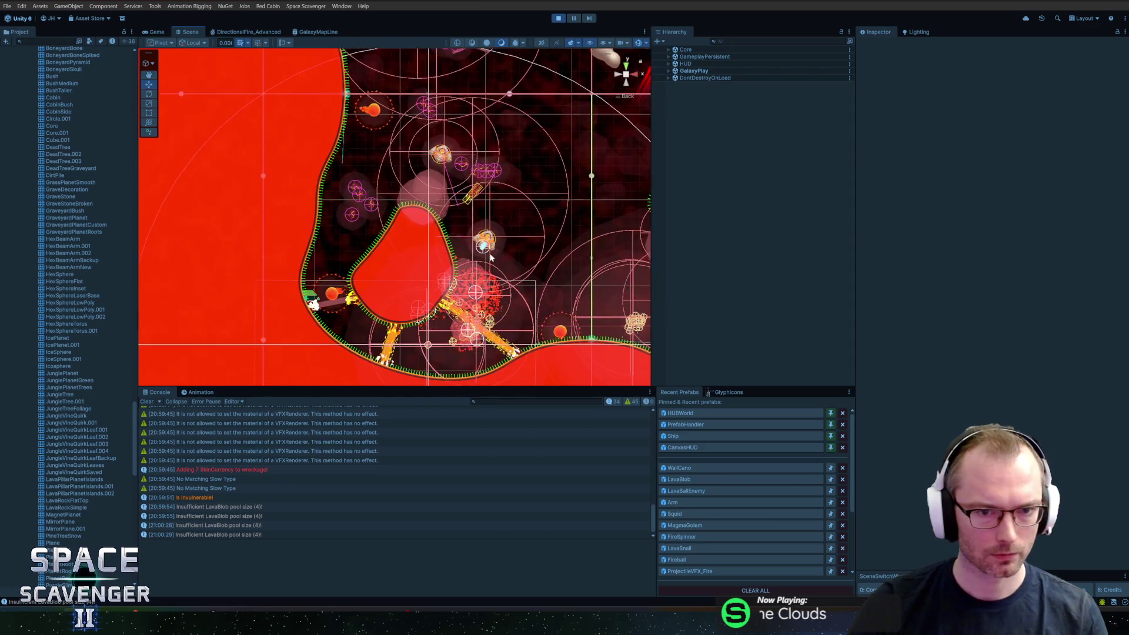
pyautogui.scroll(3, 494, 270)
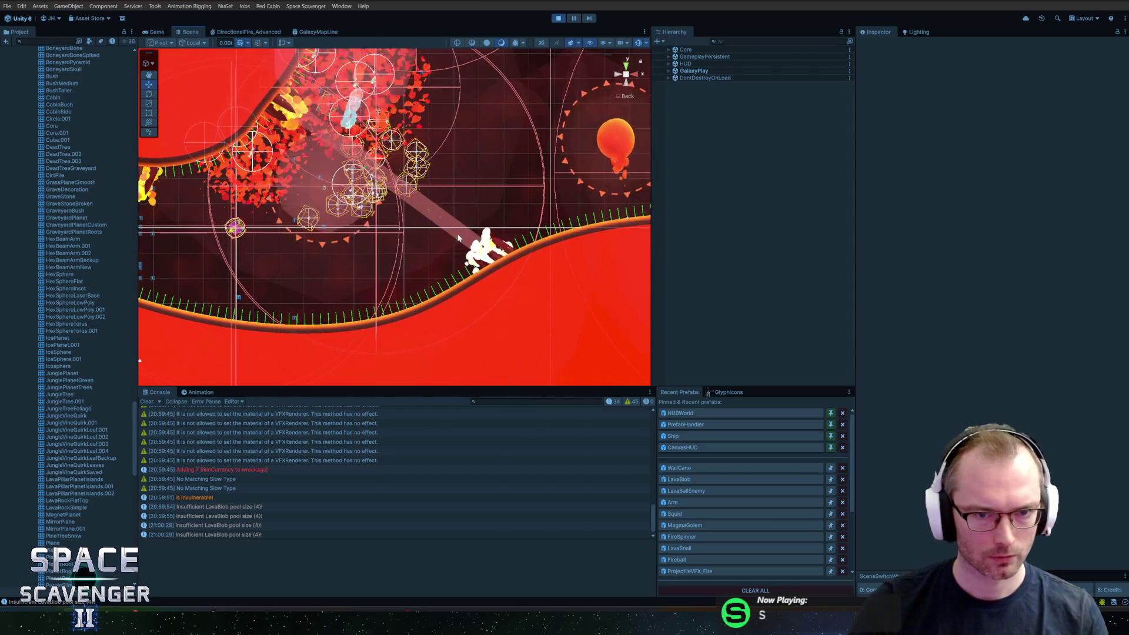
pyautogui.scroll(2, 536, 261)
pyautogui.rightClick(563, 275)
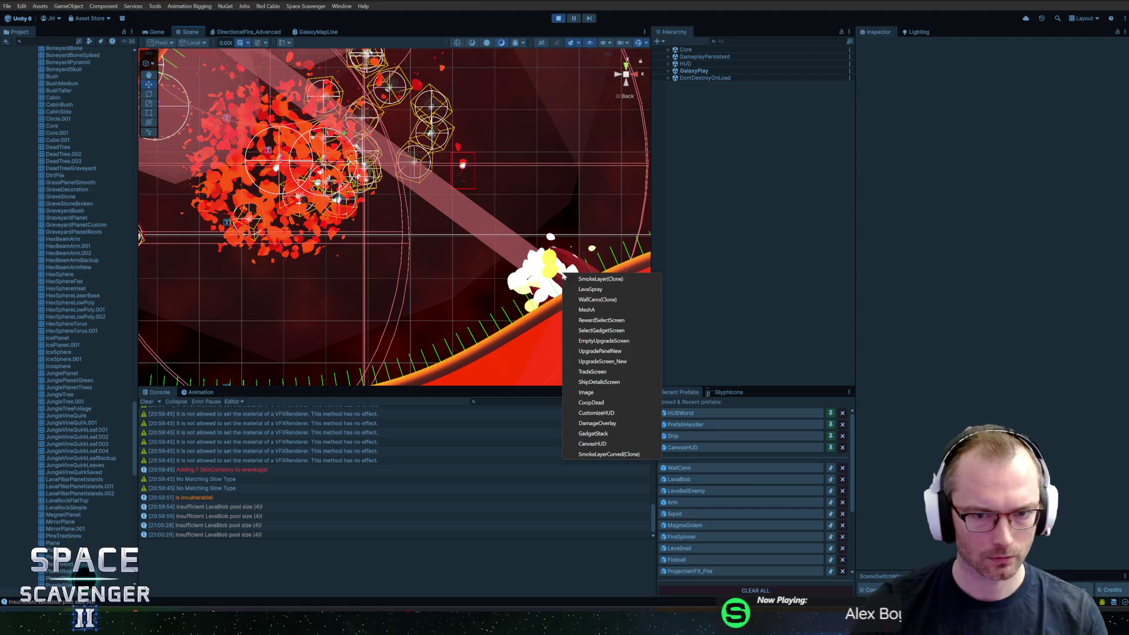
pyautogui.click(590, 288)
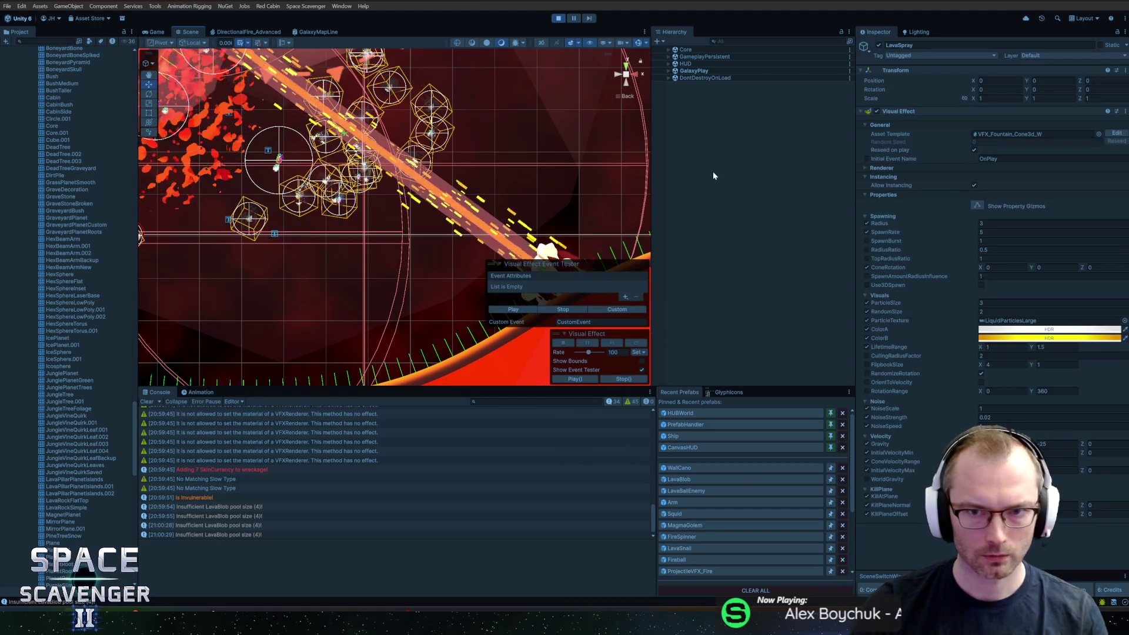
pyautogui.press('f')
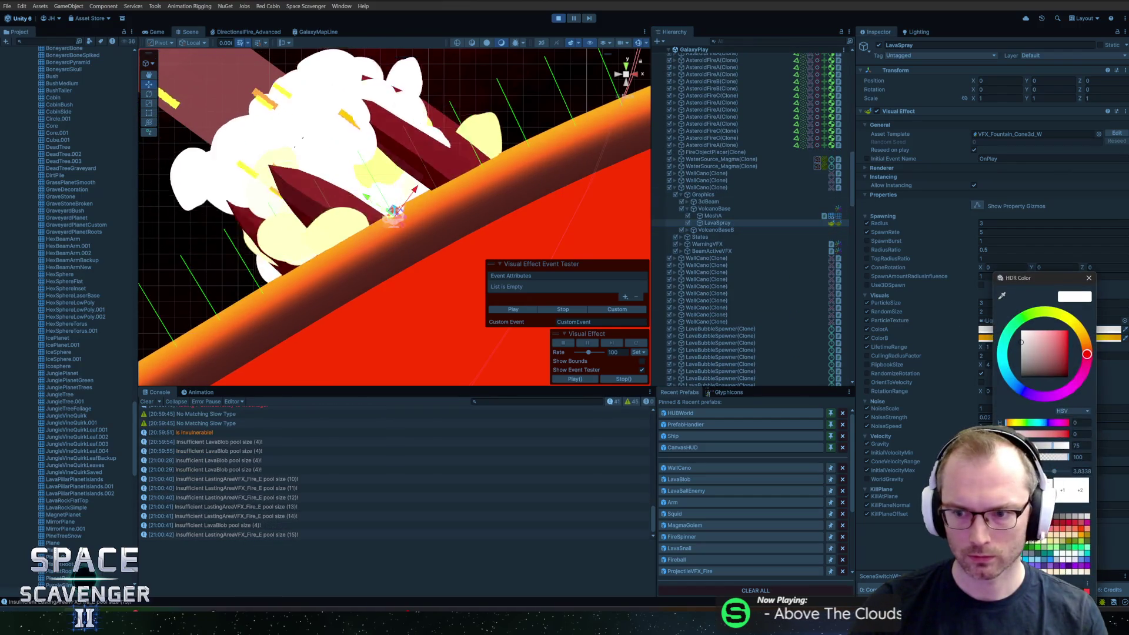
# Lower ColorA's HDR intensity by two stops.
pyautogui.click(1049, 330)
pyautogui.moveTo(1053, 471); pyautogui.dragTo(1049, 471)
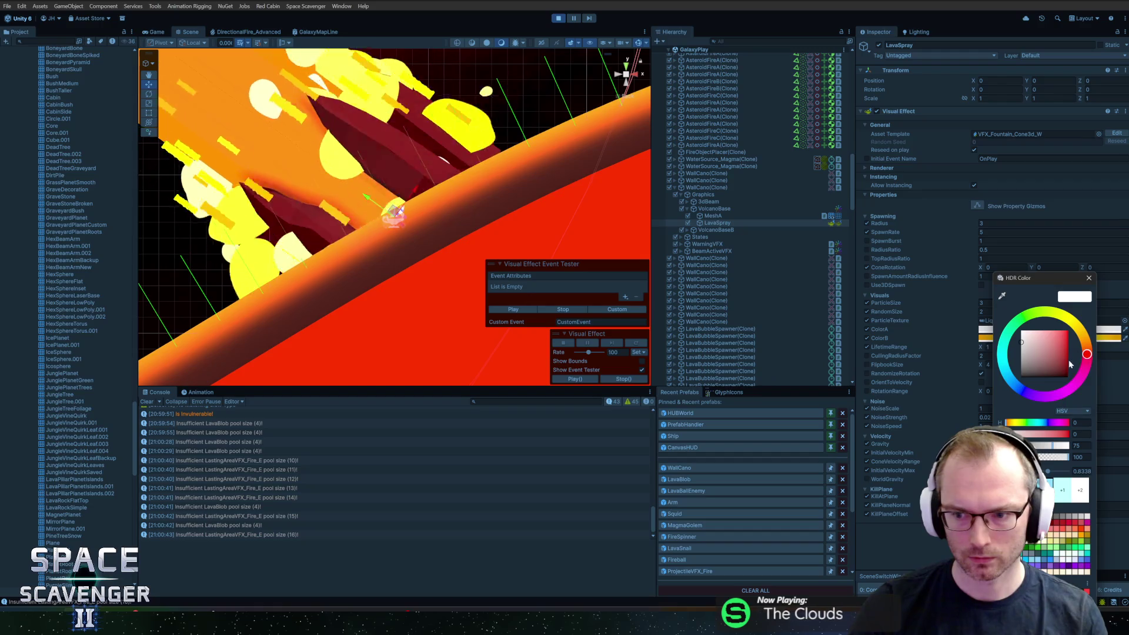
pyautogui.click(1089, 278)
# Set ColorB to cyan one stop dimmer, then return to the running Game view.
pyautogui.click(1035, 338)
pyautogui.click(1067, 494)
pyautogui.click(1066, 494)
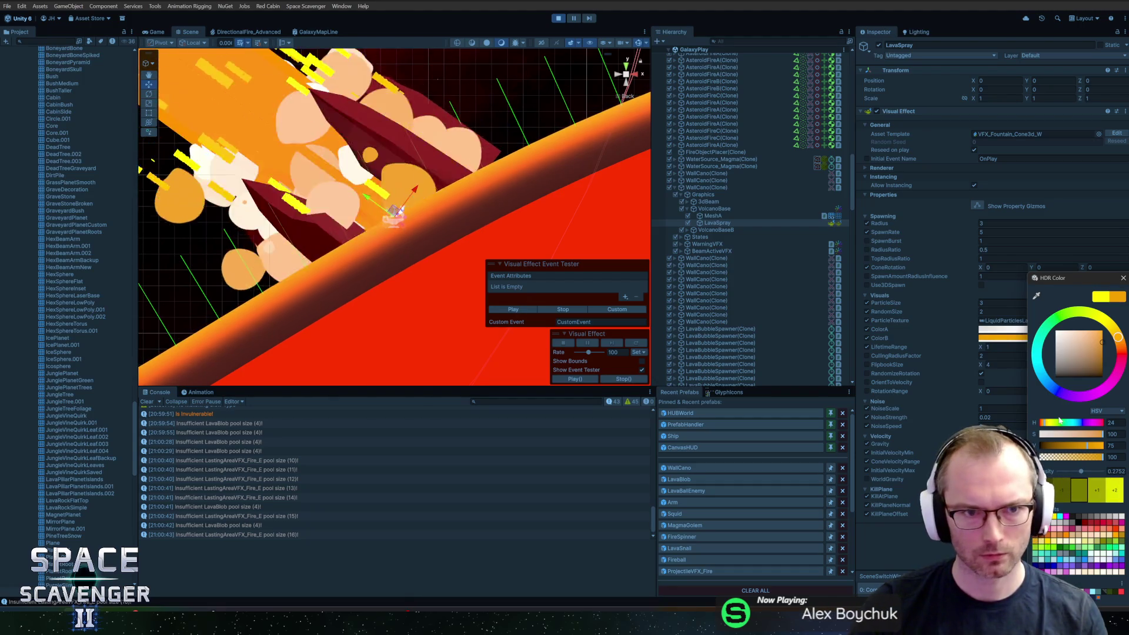
pyautogui.click(1096, 493)
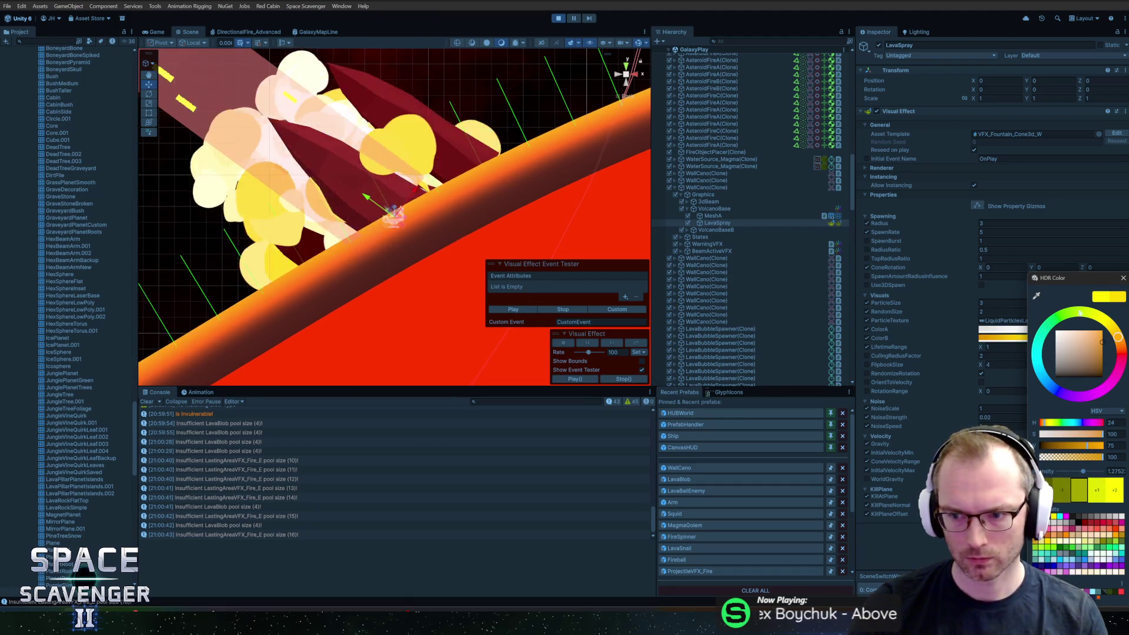
pyautogui.click(1052, 378)
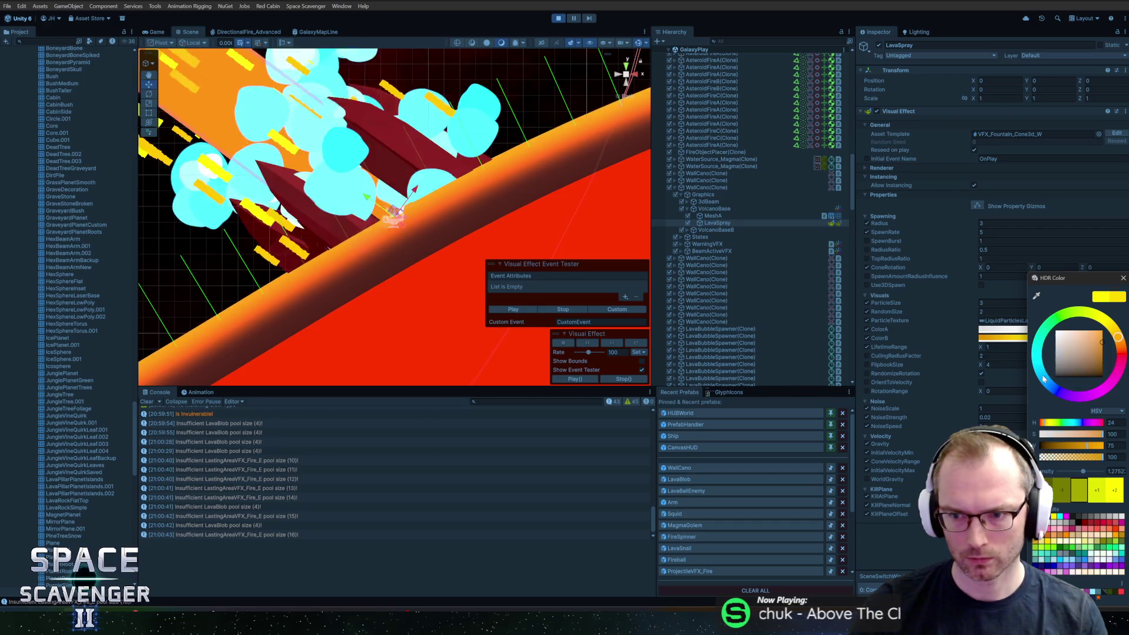
pyautogui.click(1123, 278)
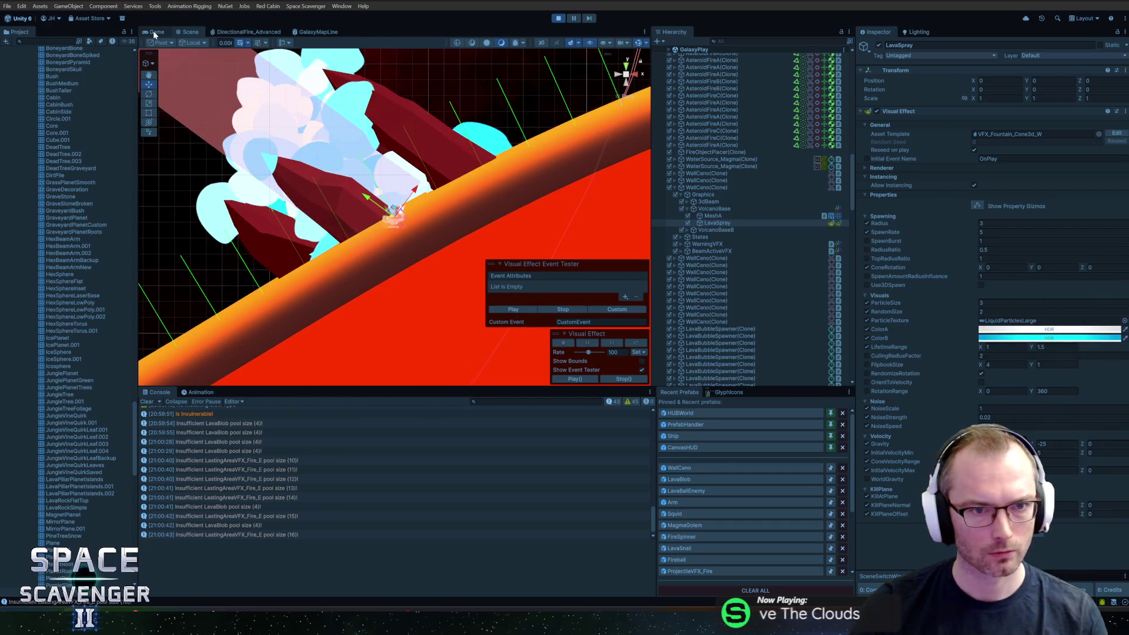
pyautogui.click(153, 31)
pyautogui.click(267, 72)
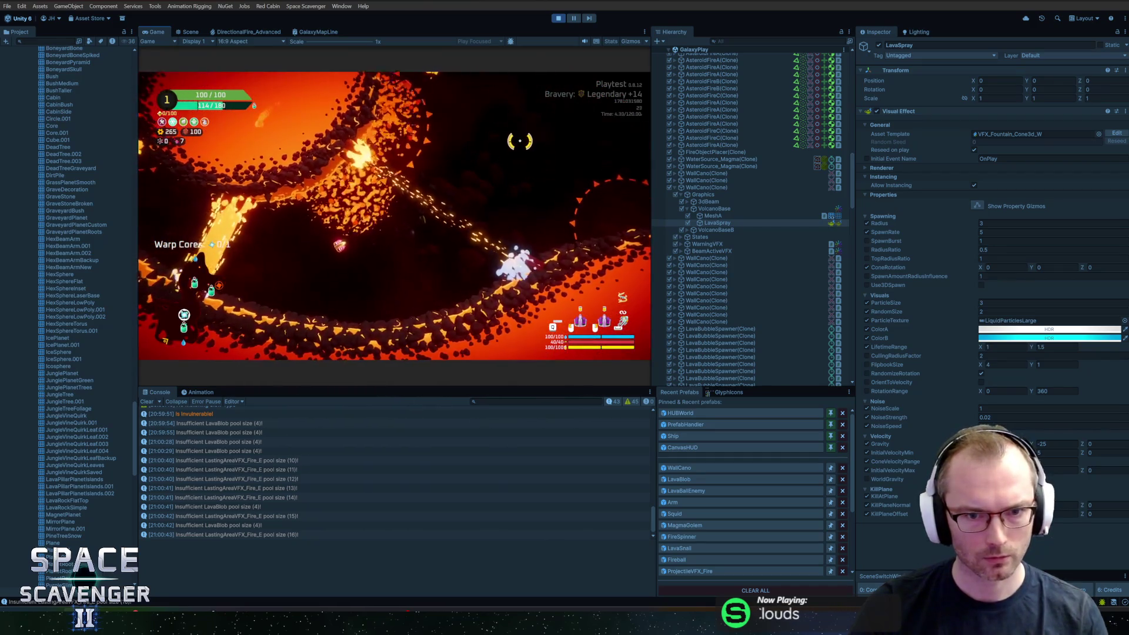
# Enable the free camera with 'debug freeCam 1' in the in-game debug console.
pyautogui.click(1026, 339)
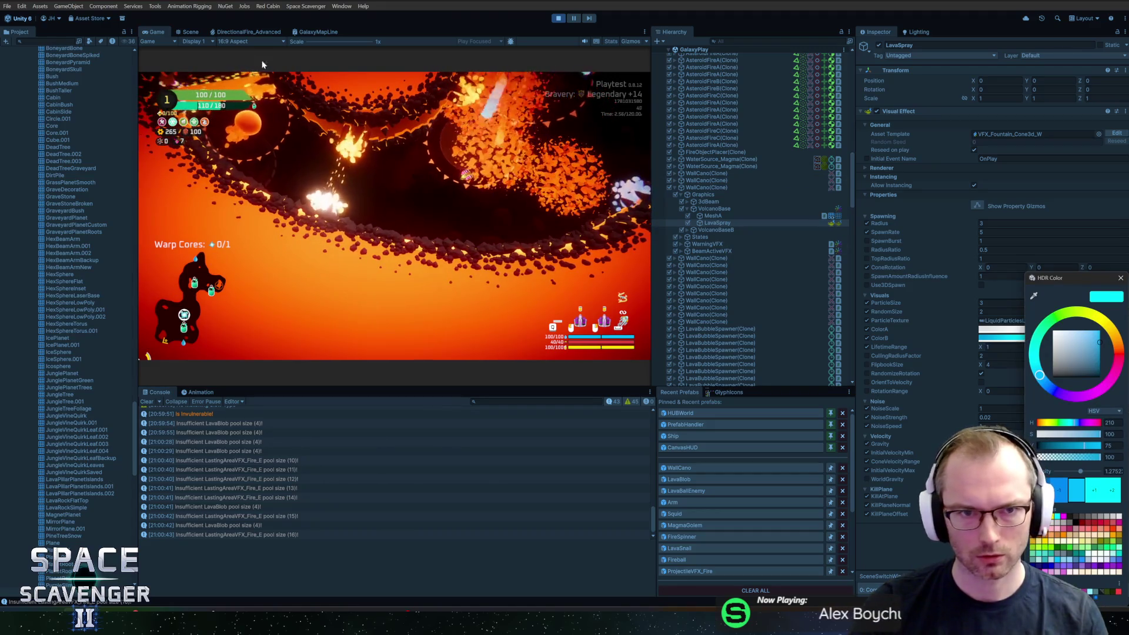
pyautogui.click(279, 68)
pyautogui.press('`')
pyautogui.write('debug')
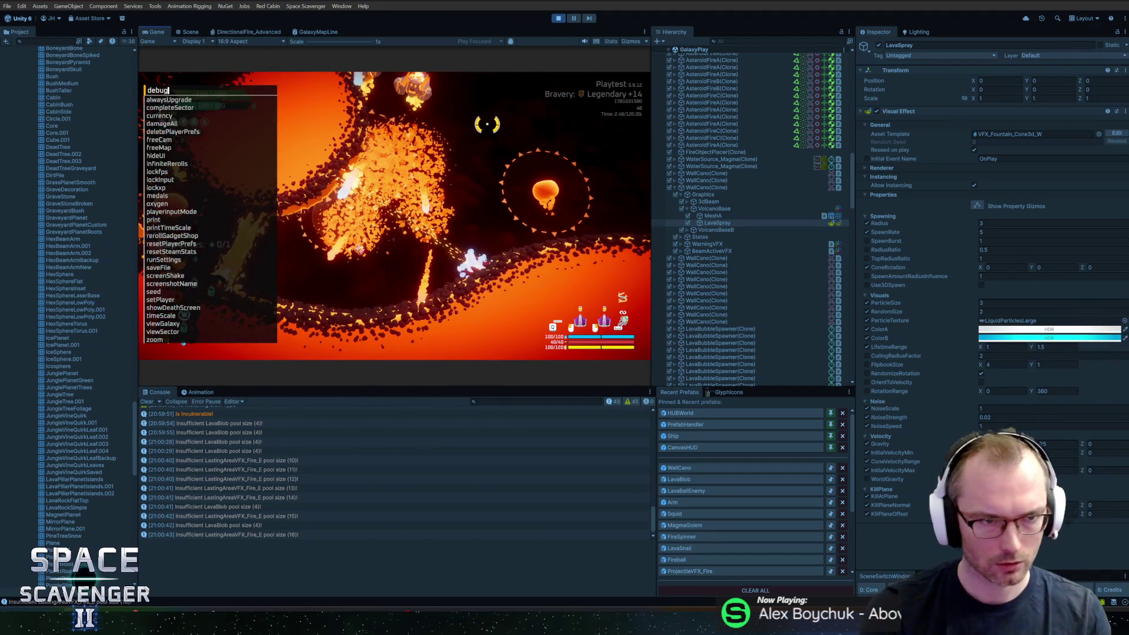
pyautogui.write(' freeCam 1')
pyautogui.press('Return')
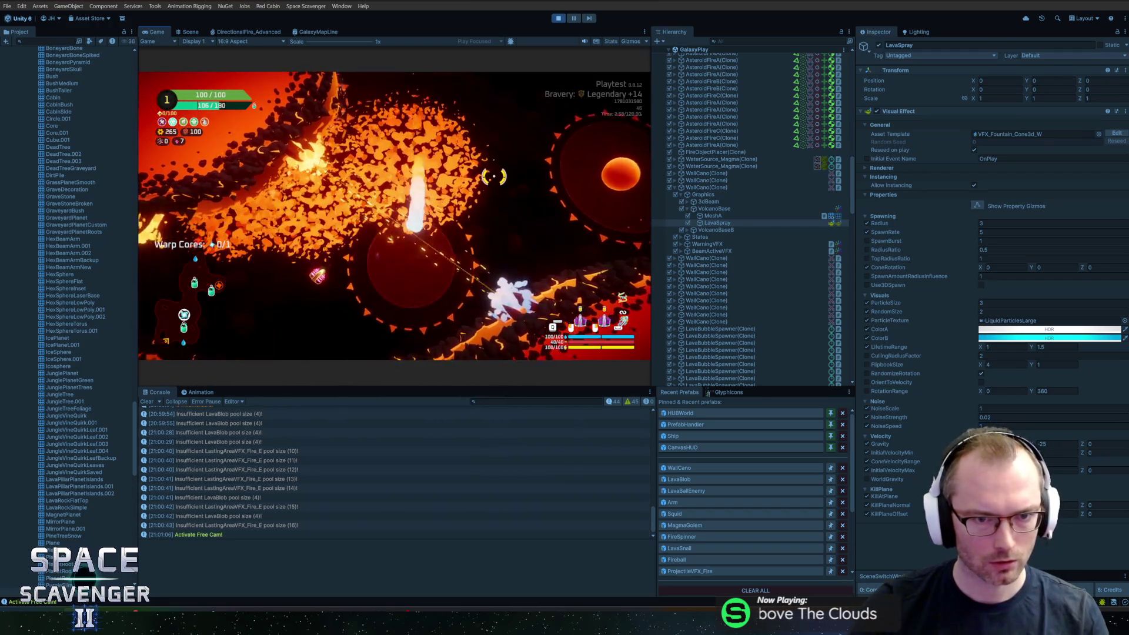
# Run 'debug damageAll' in the debug console to break the nearby asteroid.
pyautogui.press('`')
pyautogui.write('d')
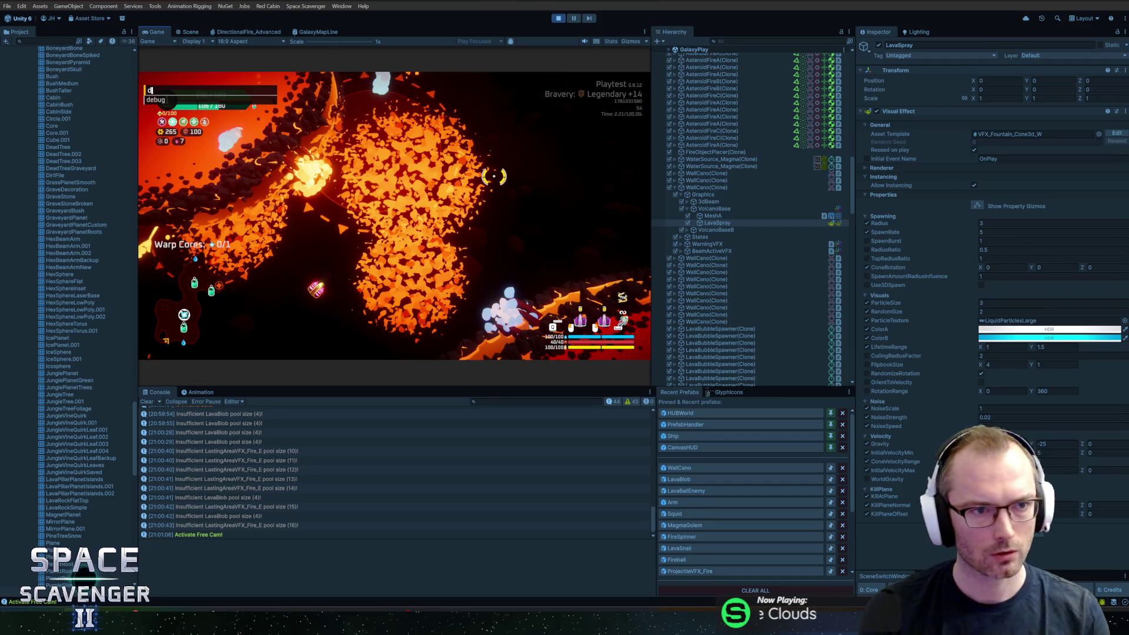
pyautogui.write('ebug damageAll')
pyautogui.press('Return')
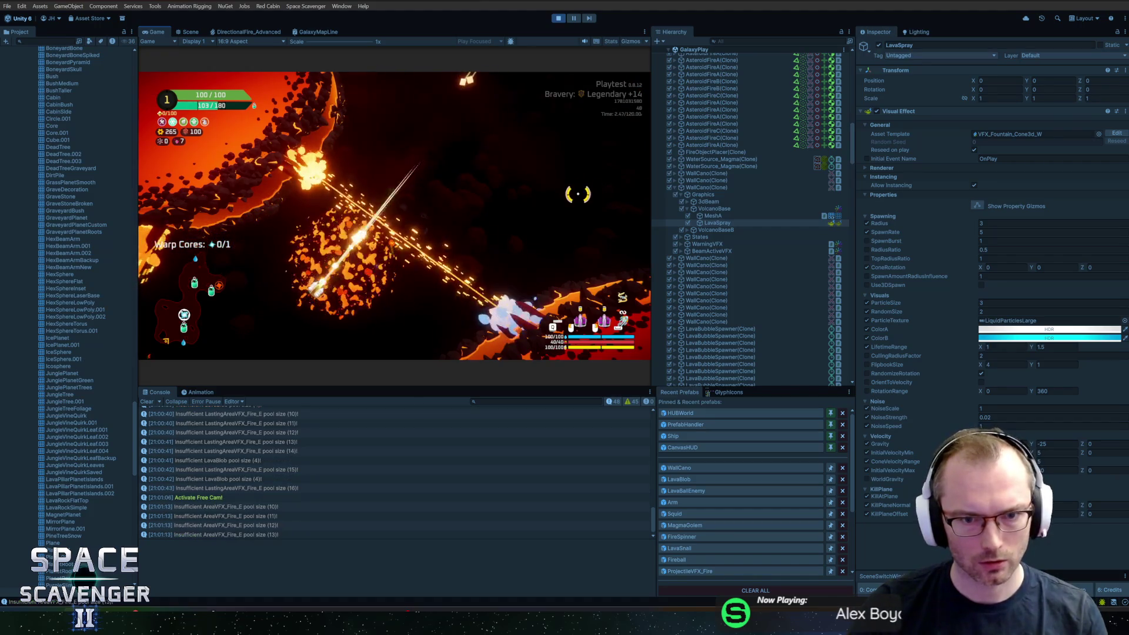
pyautogui.click(1008, 329)
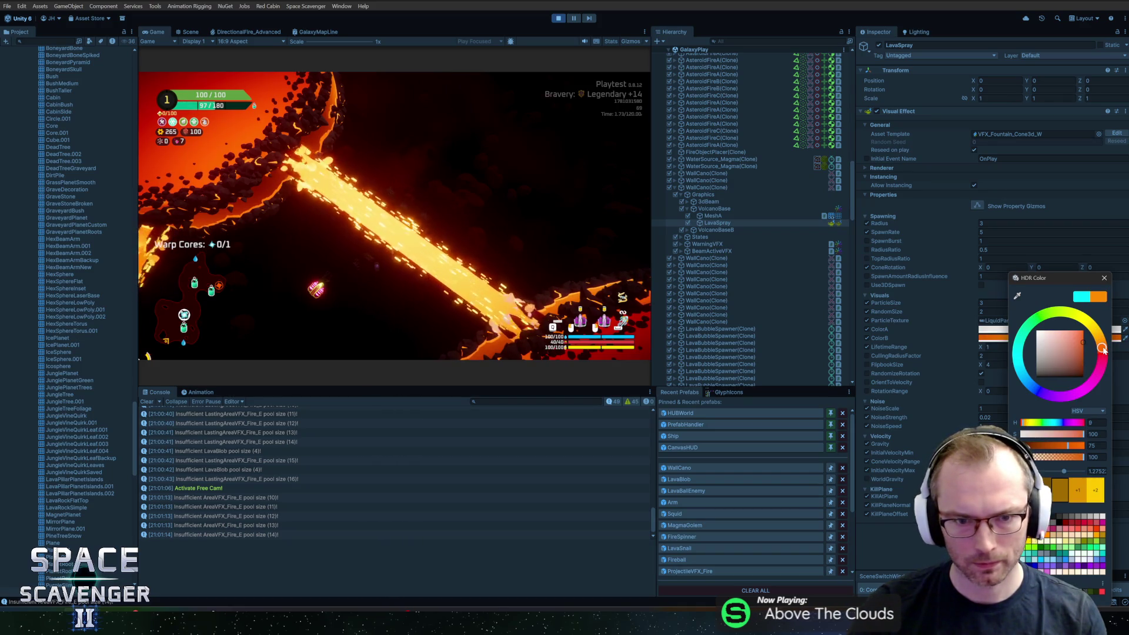
# Raise ColorB's intensity by one stop.
pyautogui.click(1104, 277)
pyautogui.click(999, 329)
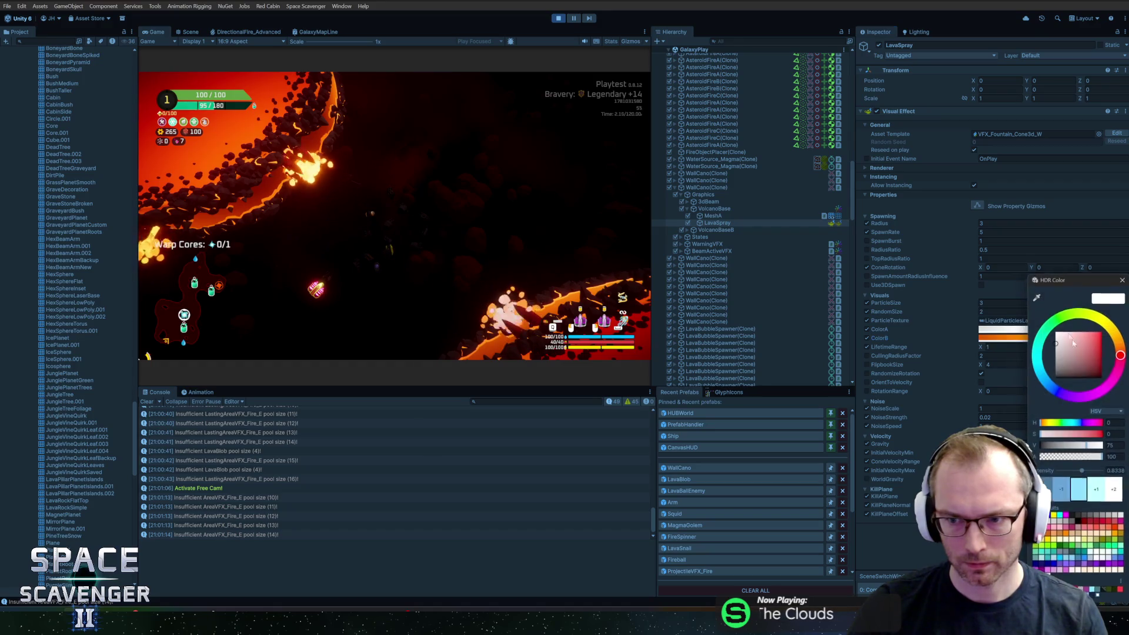
pyautogui.click(1097, 491)
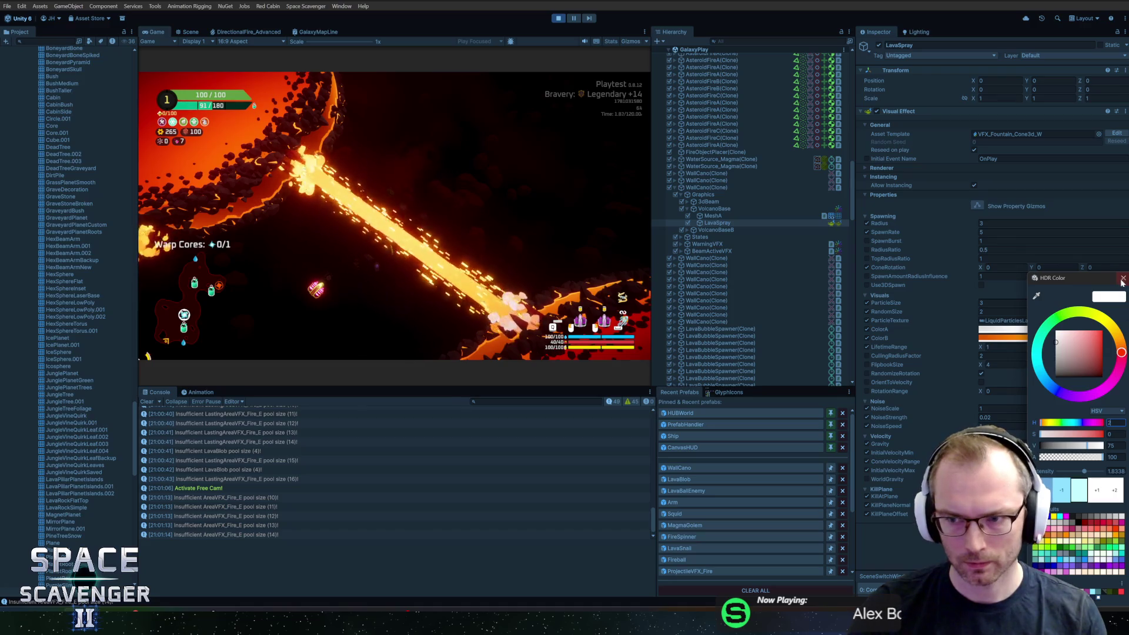
pyautogui.click(577, 265)
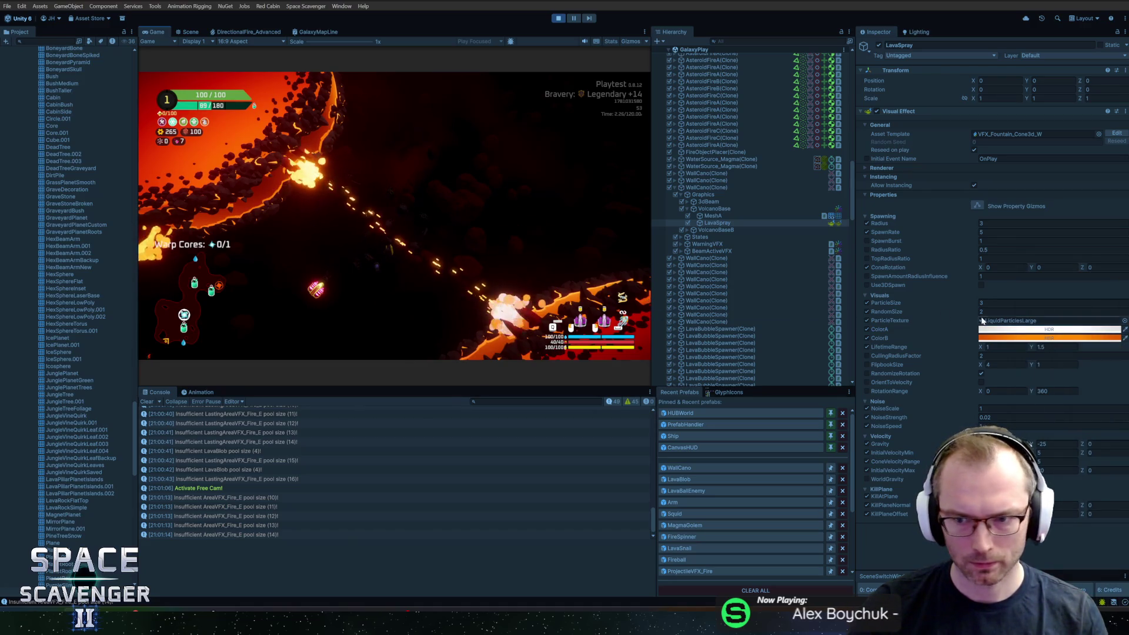
# Try cyan for ColorA, then change it to white.
pyautogui.click(1050, 330)
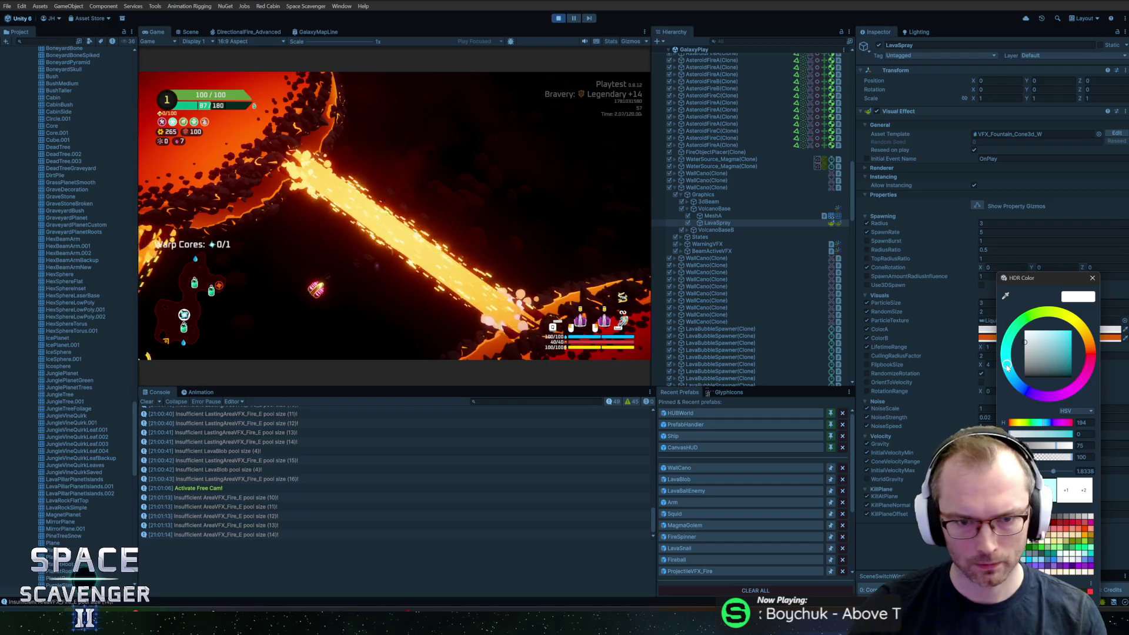
pyautogui.moveTo(1044, 350)
pyautogui.mouseDown()
pyautogui.moveTo(1076, 348)
pyautogui.moveTo(1078, 330)
pyautogui.mouseUp()
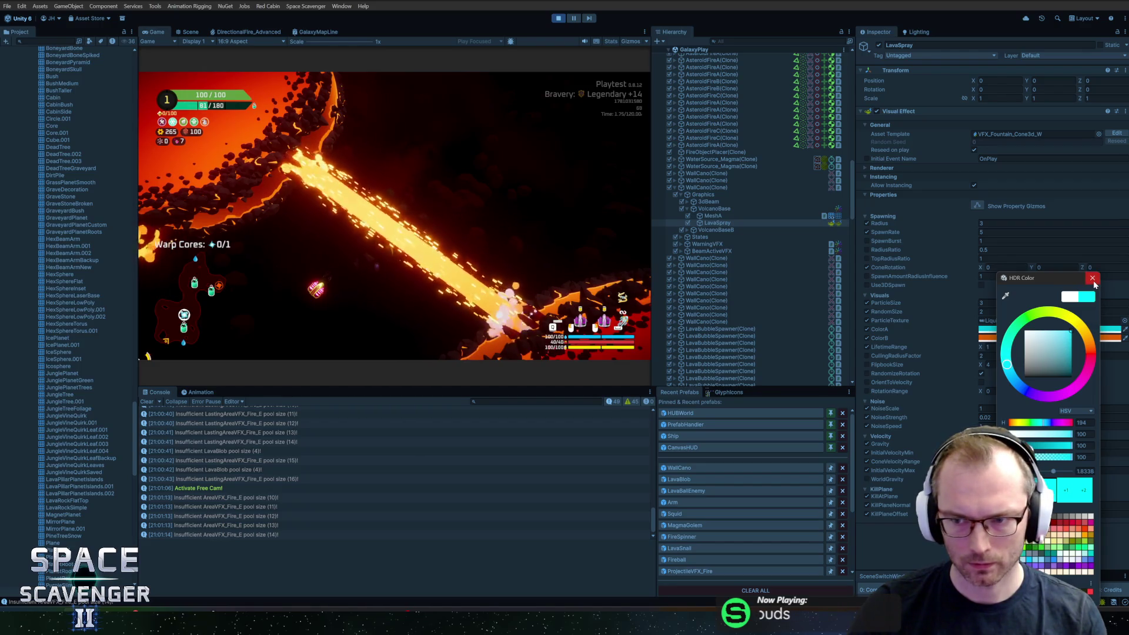
pyautogui.click(481, 257)
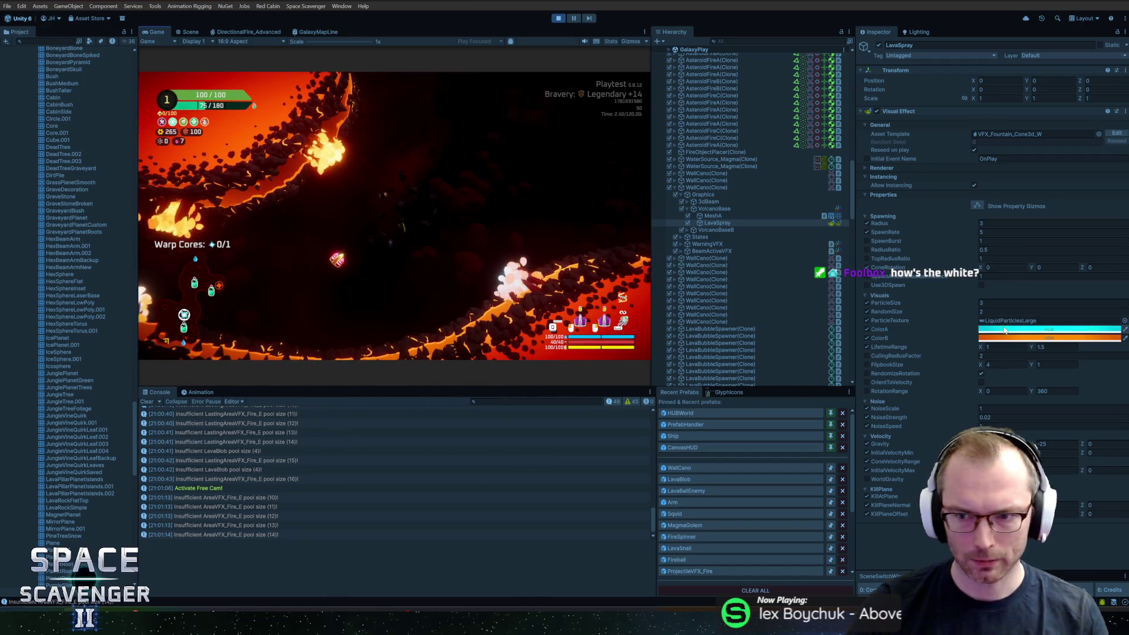
pyautogui.click(1049, 329)
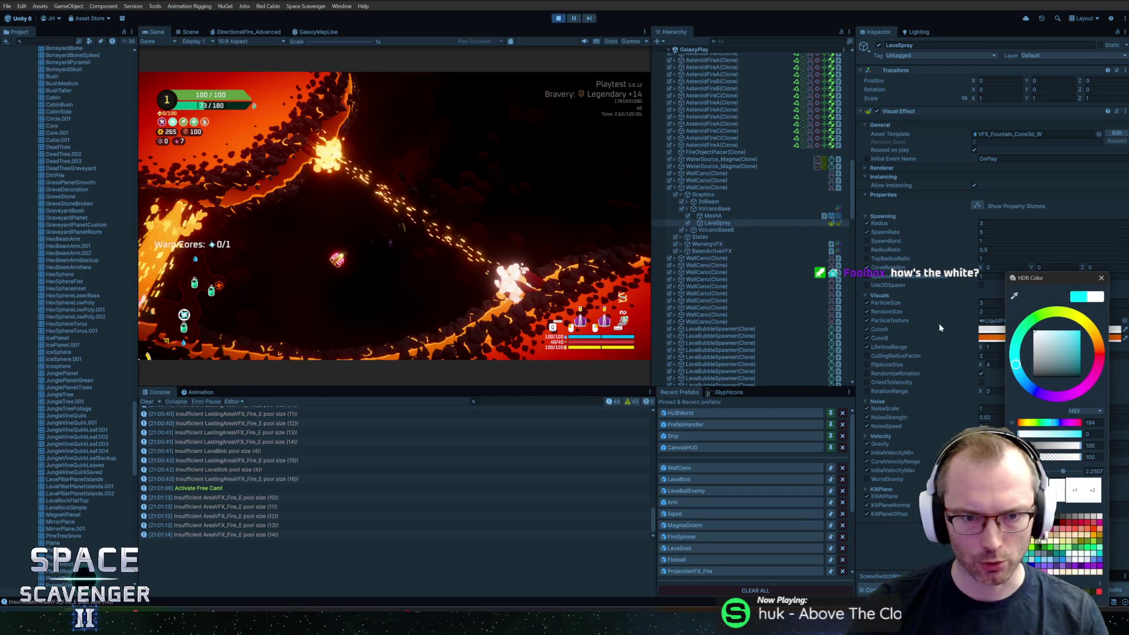
pyautogui.moveTo(1044, 371); pyautogui.dragTo(1034, 331)
pyautogui.click(1099, 280)
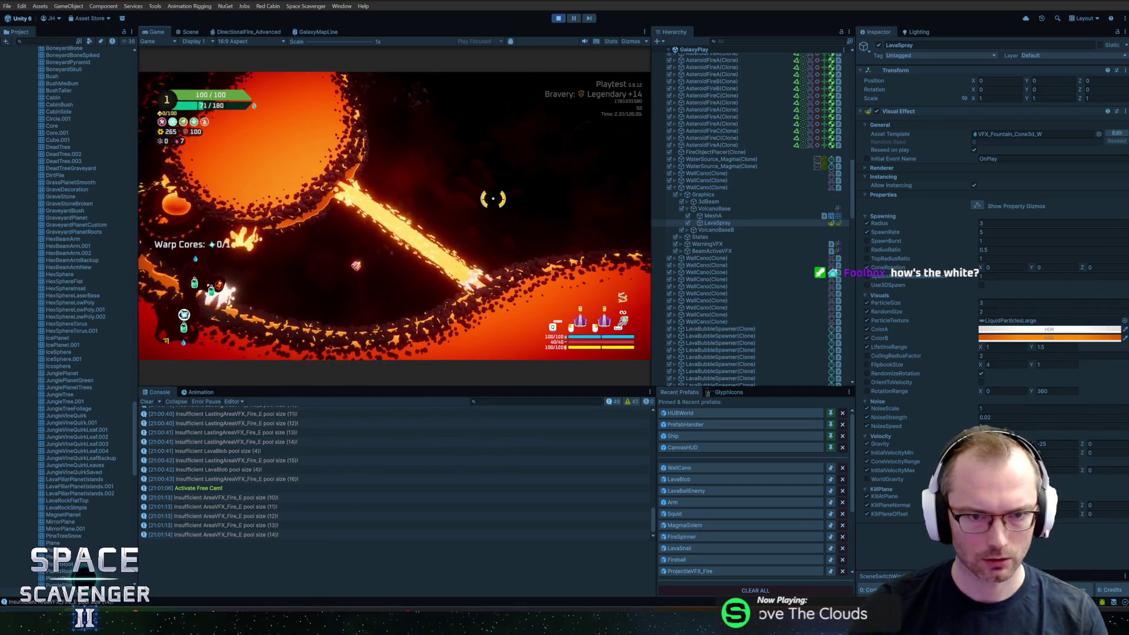
# Make ColorB white at one stop lower intensity and preview the spray.
pyautogui.click(1001, 331)
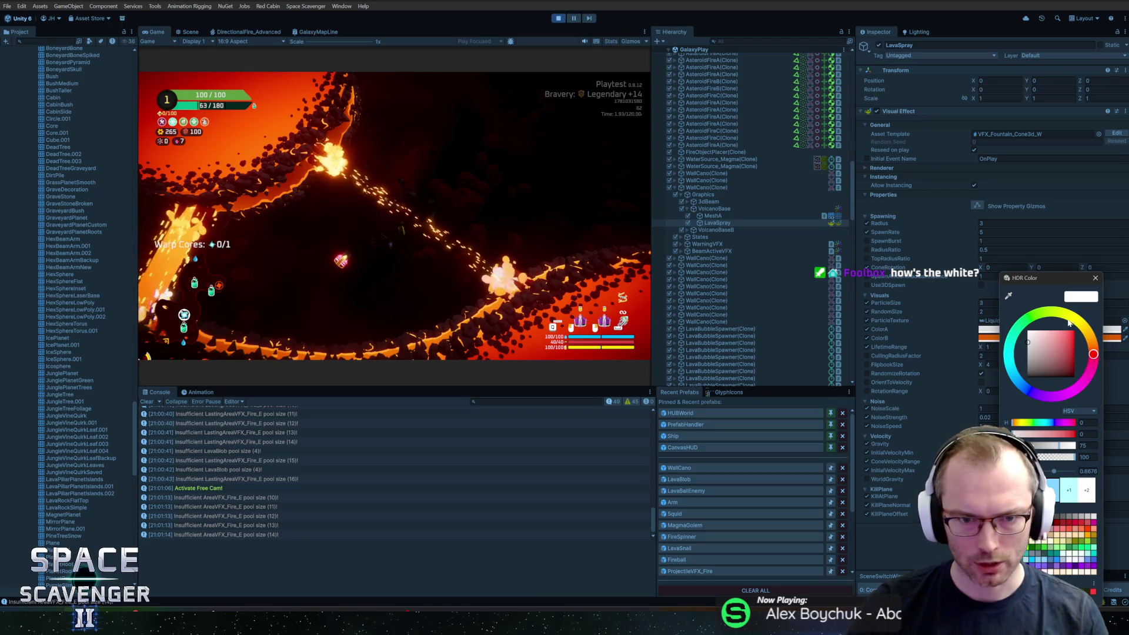
pyautogui.click(1047, 338)
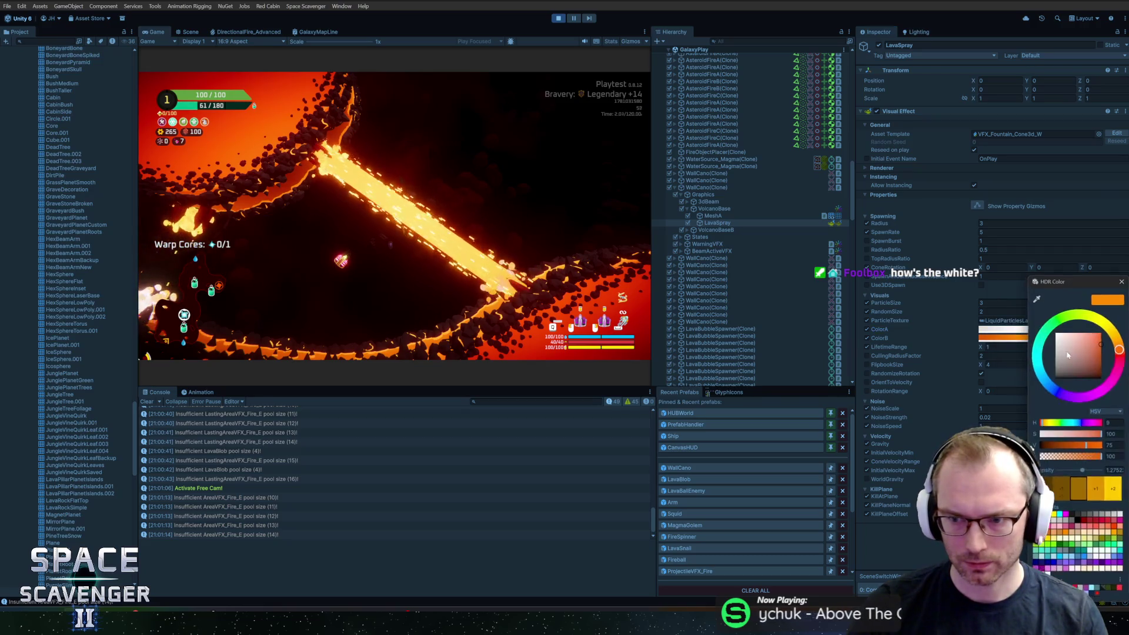
pyautogui.click(1056, 332)
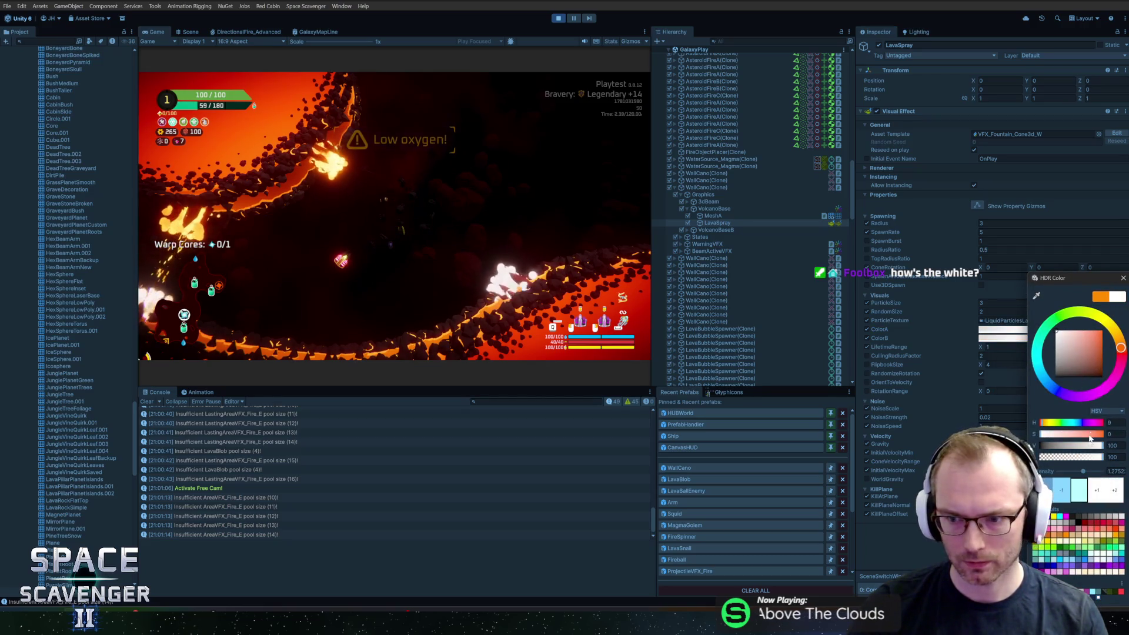
pyautogui.click(1061, 490)
pyautogui.click(1060, 486)
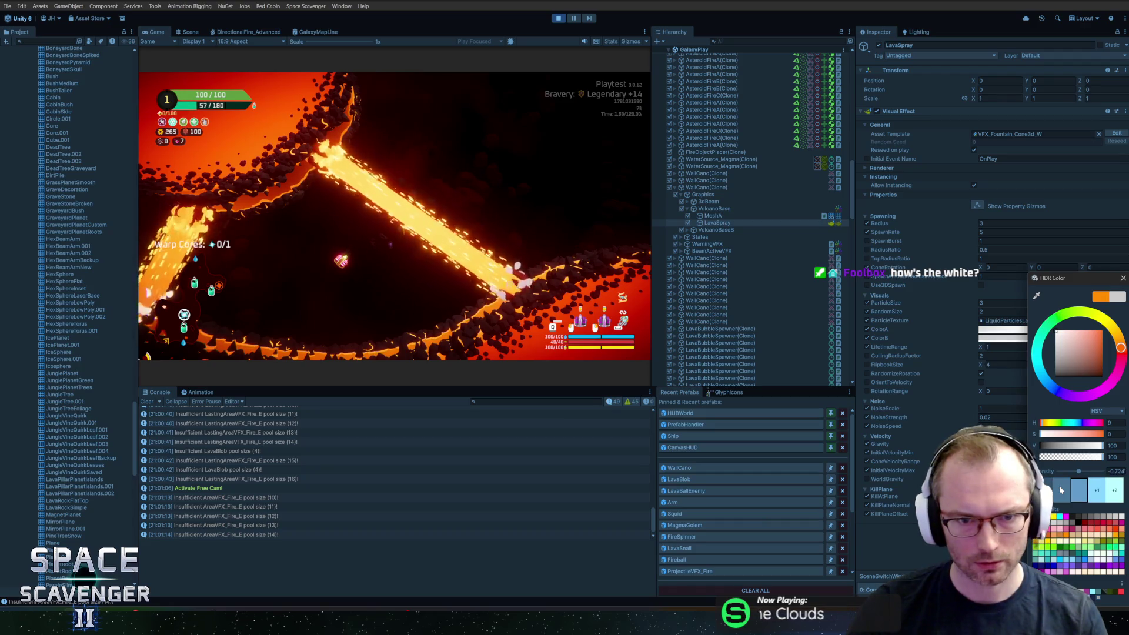
pyautogui.click(1096, 490)
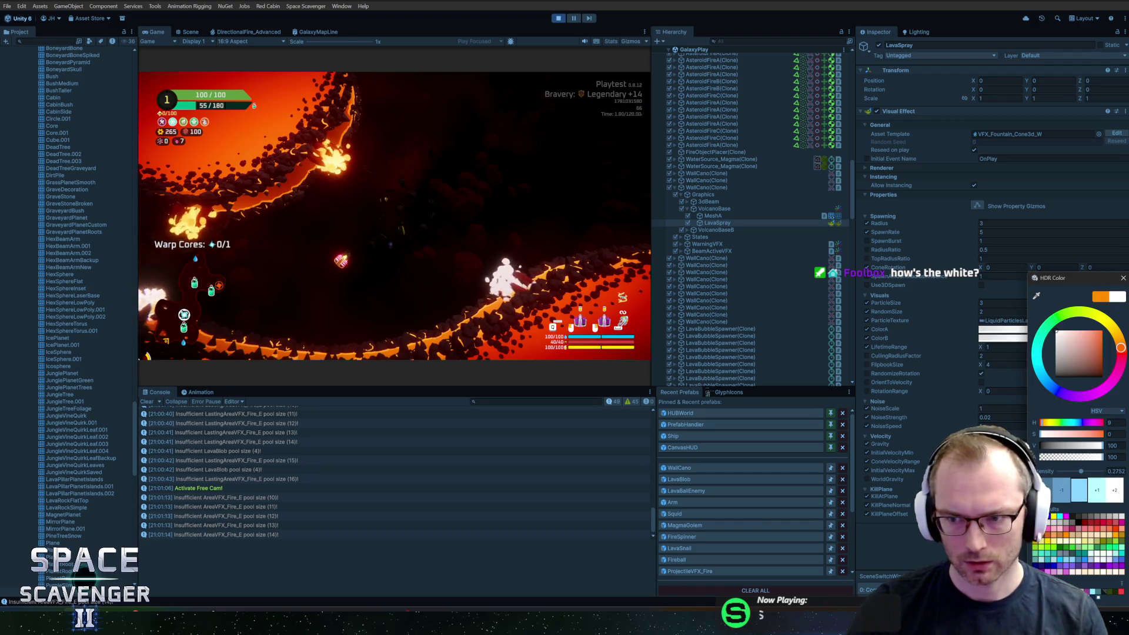
pyautogui.click(1123, 279)
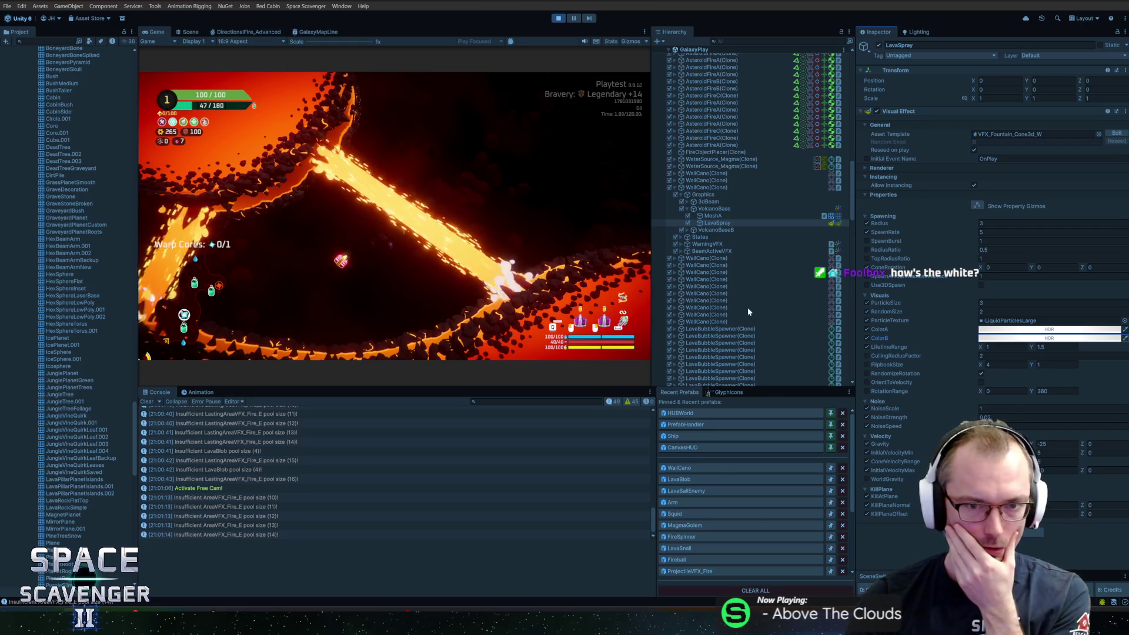
# Make ColorA full-brightness white boosted by two intensity stops.
pyautogui.click(997, 329)
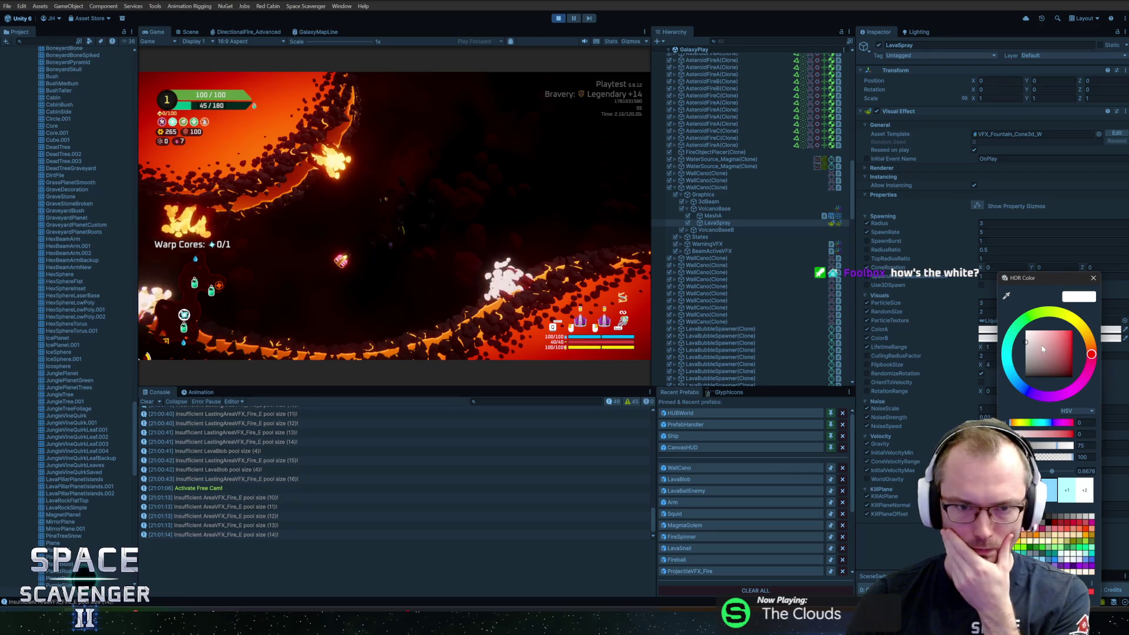
pyautogui.moveTo(1044, 349); pyautogui.dragTo(988, 322)
pyautogui.click(1067, 490)
pyautogui.click(1068, 490)
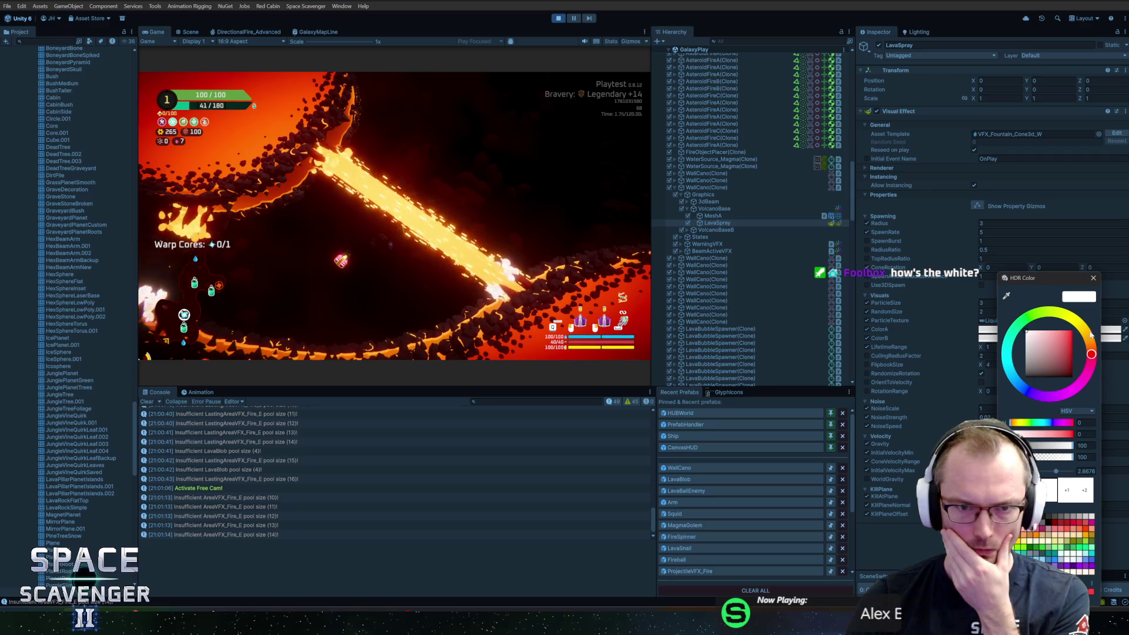
pyautogui.click(1092, 278)
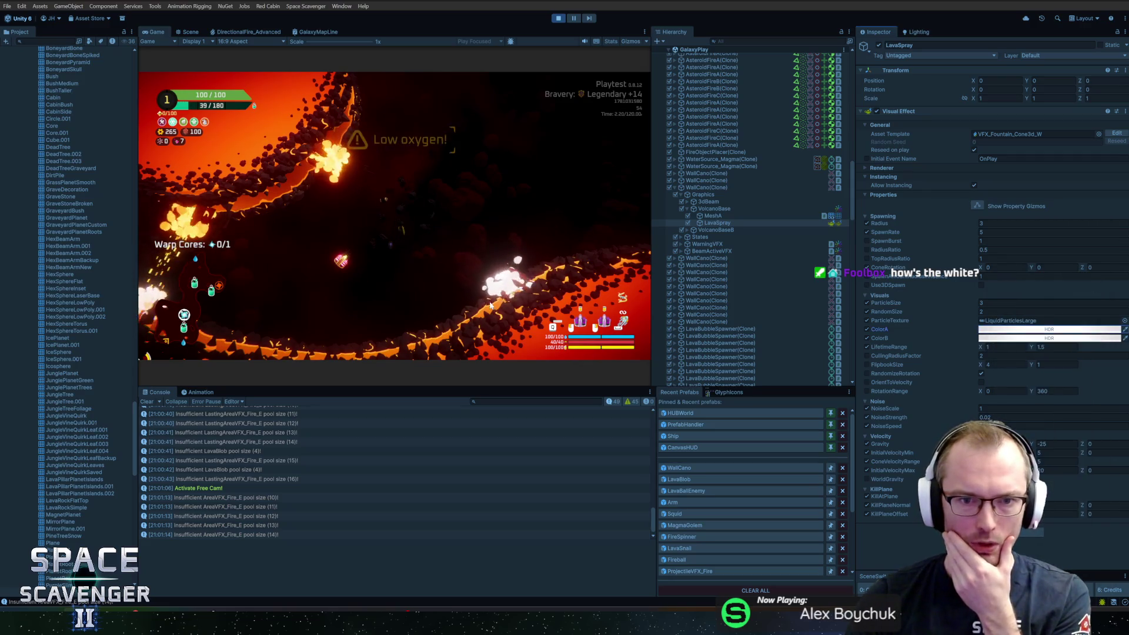
# Shift ColorB's hue from red to orange and raise its intensity one stop.
pyautogui.click(1000, 339)
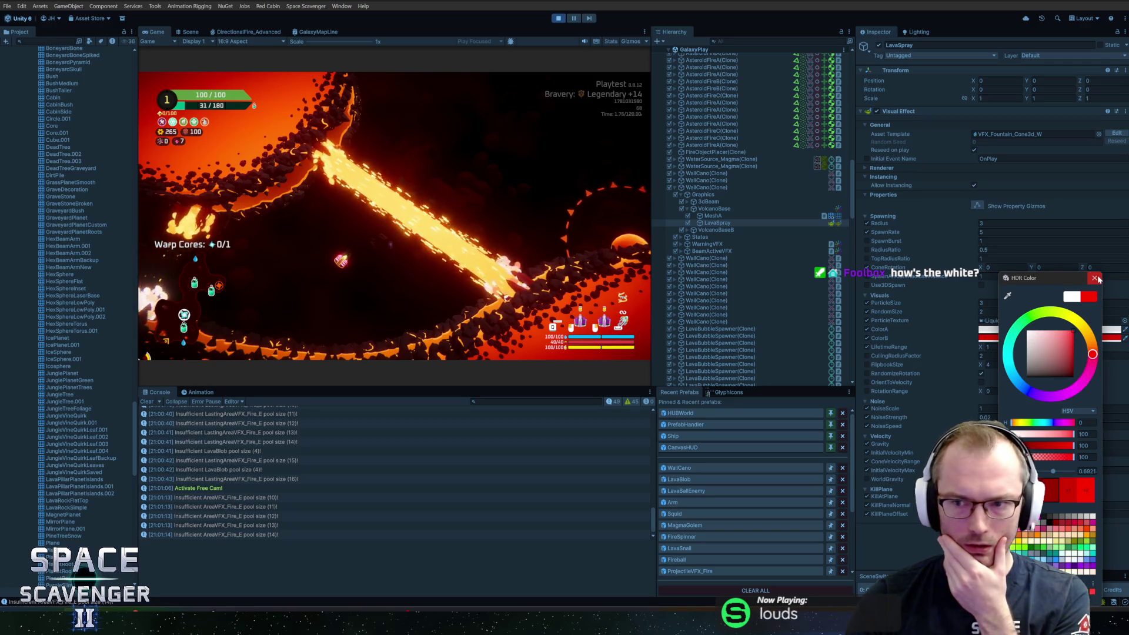
pyautogui.click(1105, 329)
pyautogui.click(1121, 347)
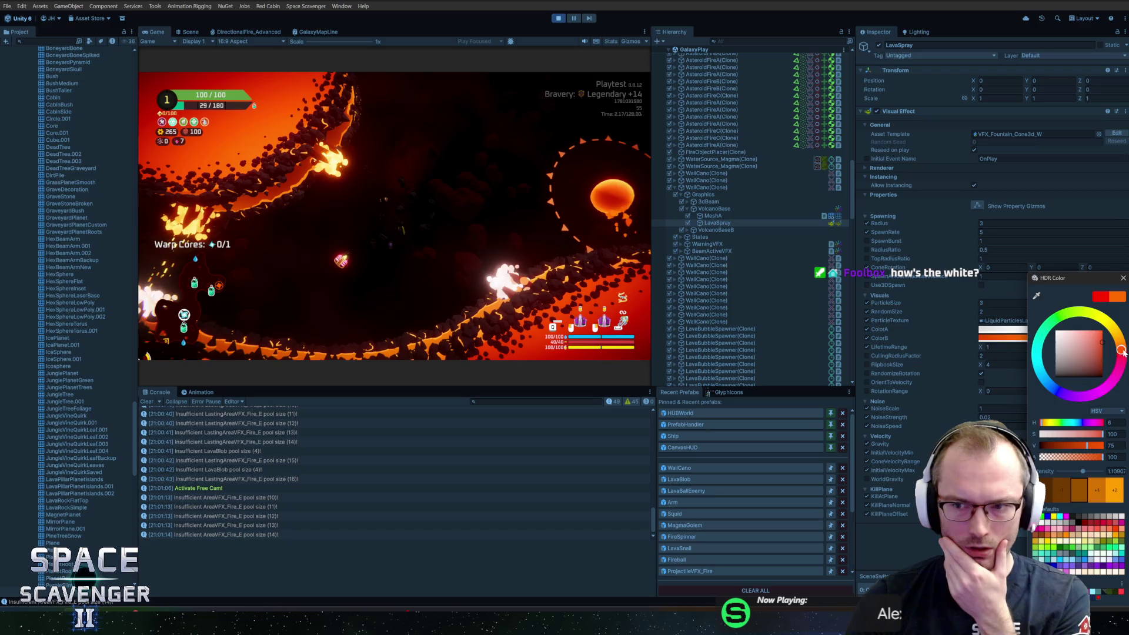
pyautogui.click(1096, 490)
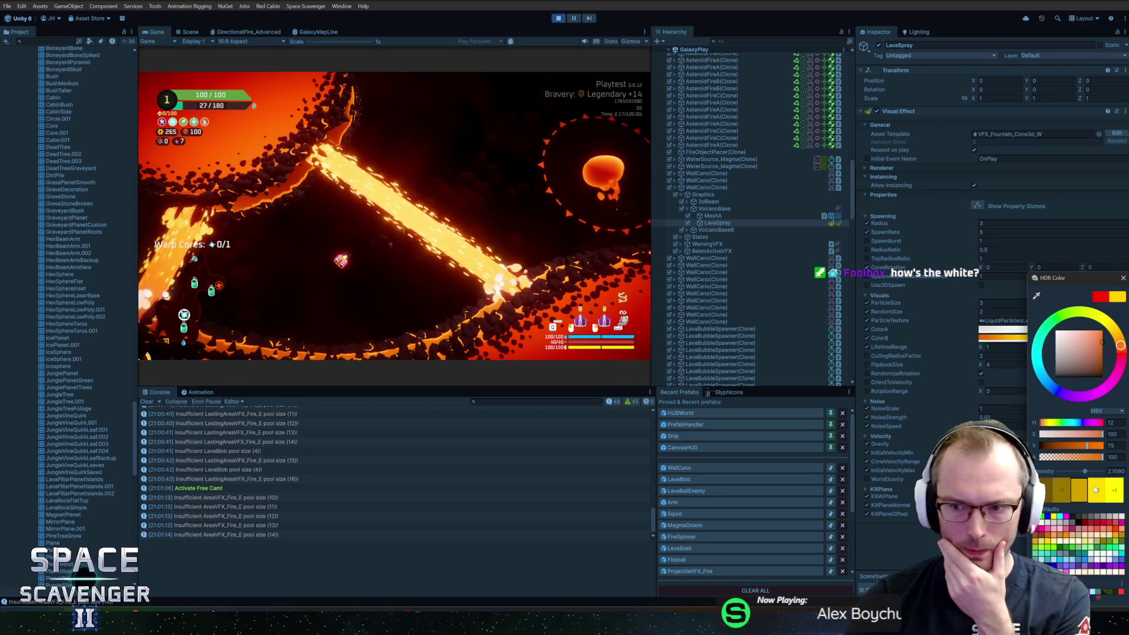
# Change ColorA to red, then blue, and finally black.
pyautogui.click(1002, 329)
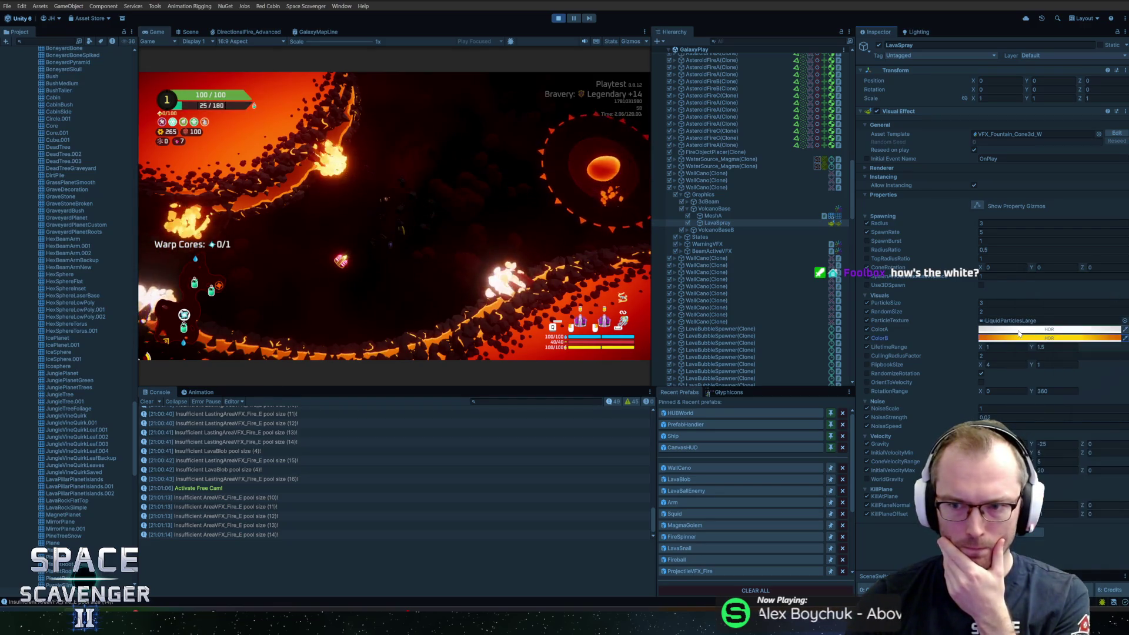
pyautogui.moveTo(1065, 364); pyautogui.dragTo(1107, 331)
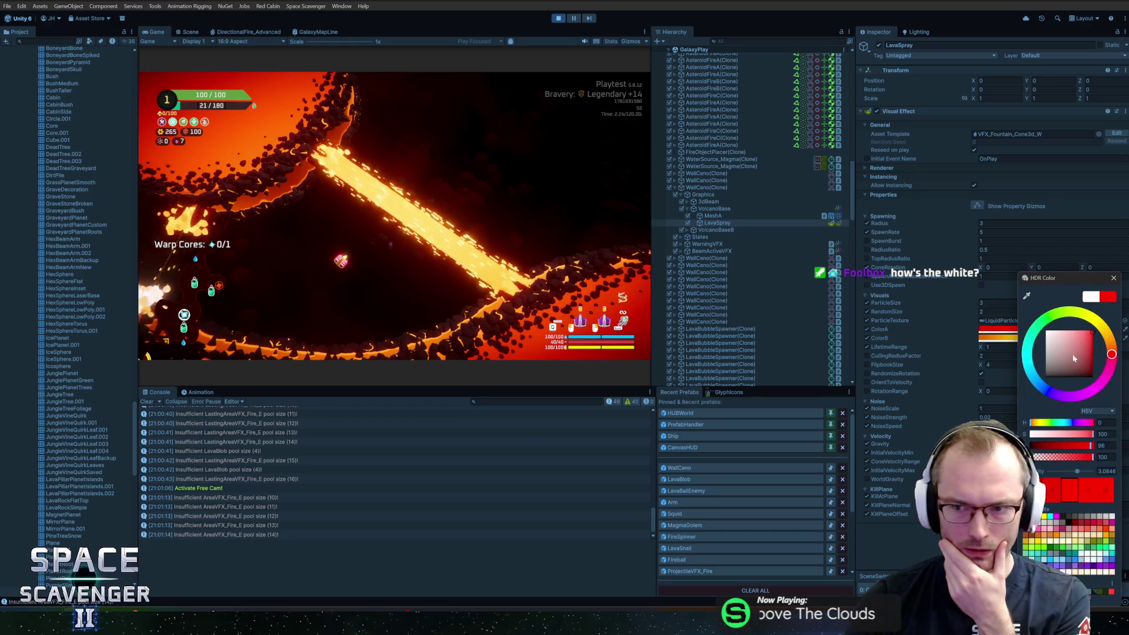
pyautogui.click(1033, 376)
pyautogui.click(1092, 371)
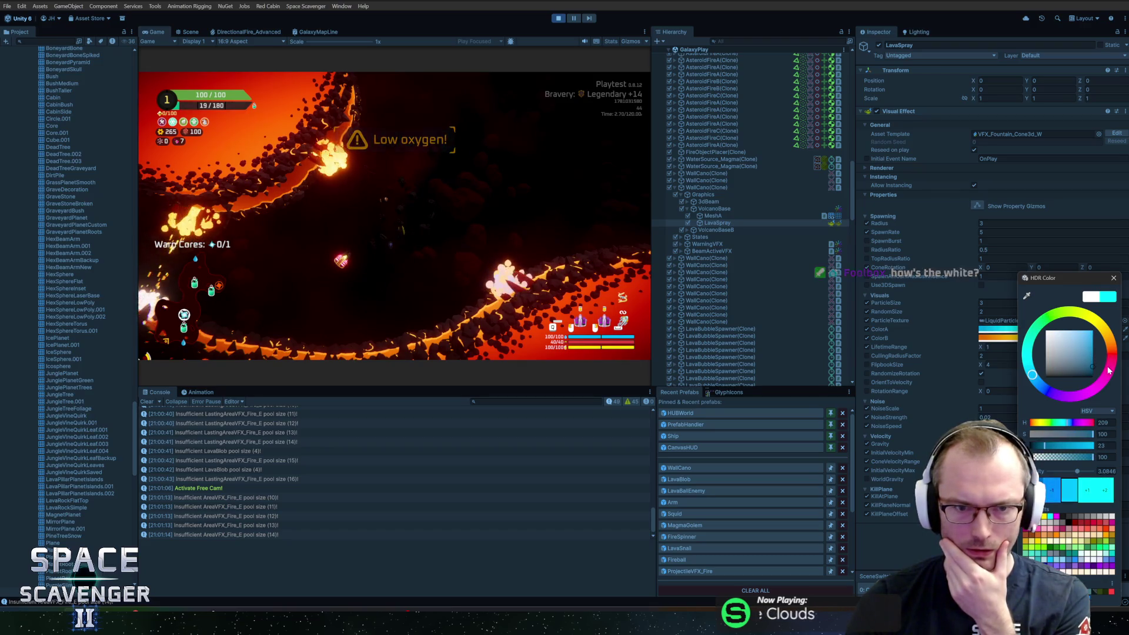
pyautogui.moveTo(1109, 379); pyautogui.dragTo(1112, 385)
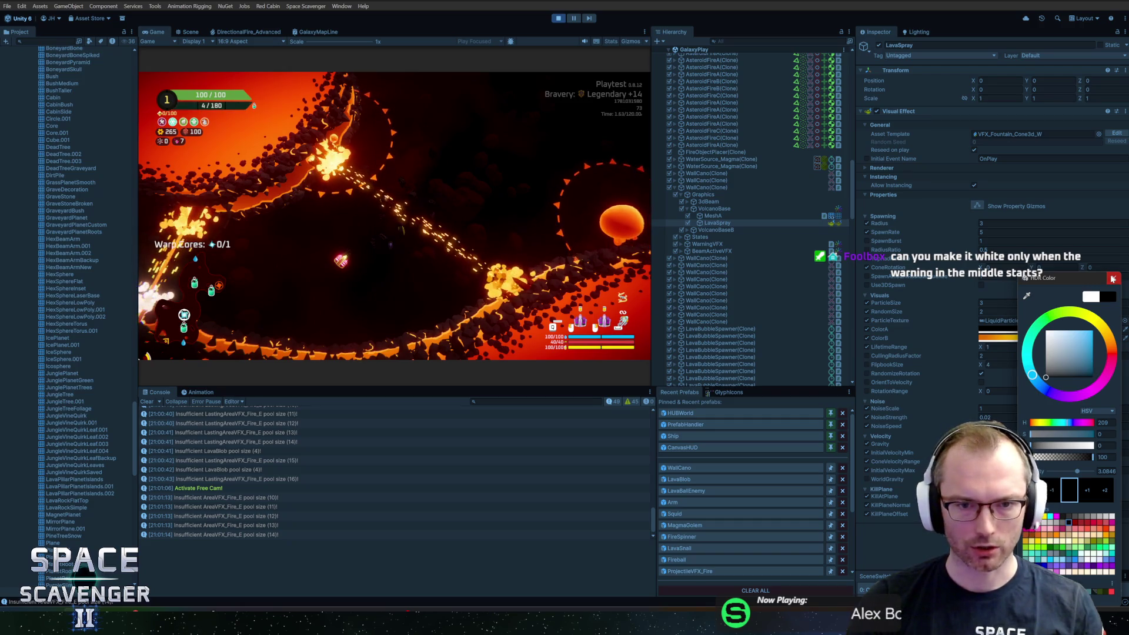
# Refill oxygen with 'add oxygen 100' in the debug console, then expand VolcanoBaseB.
pyautogui.click(1112, 279)
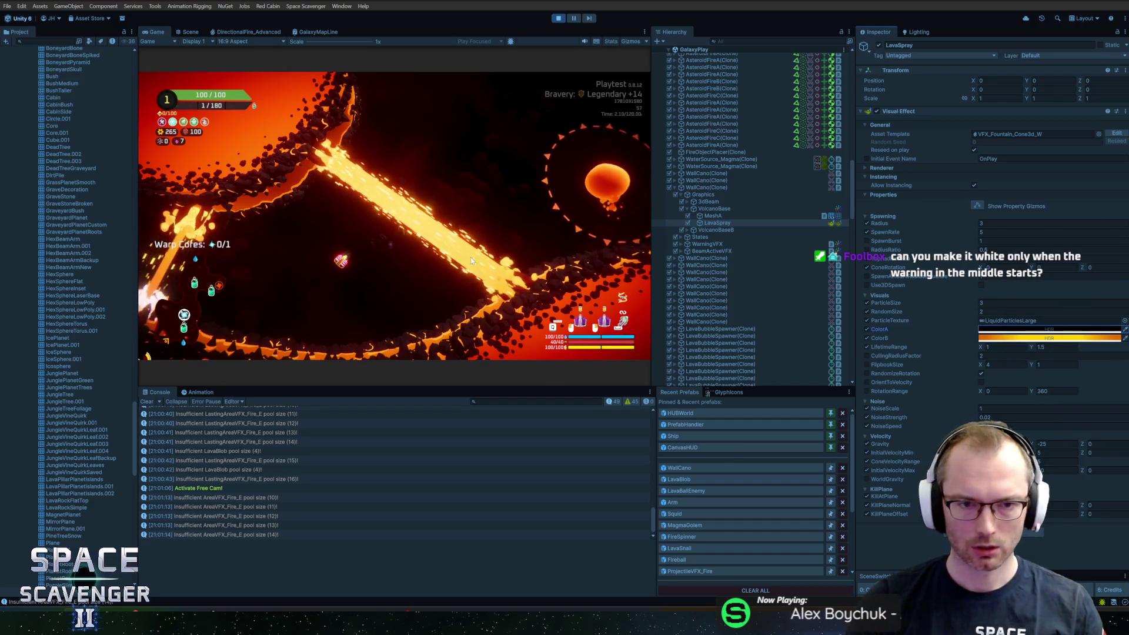
pyautogui.press('`')
pyautogui.write('add oxygen 100')
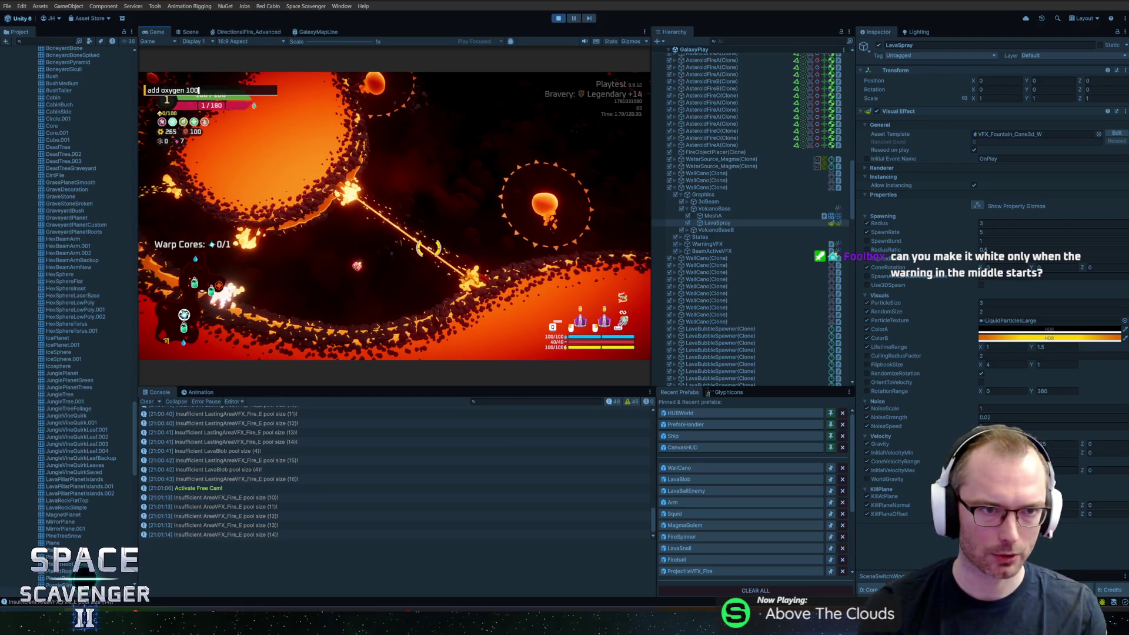
pyautogui.press('Return')
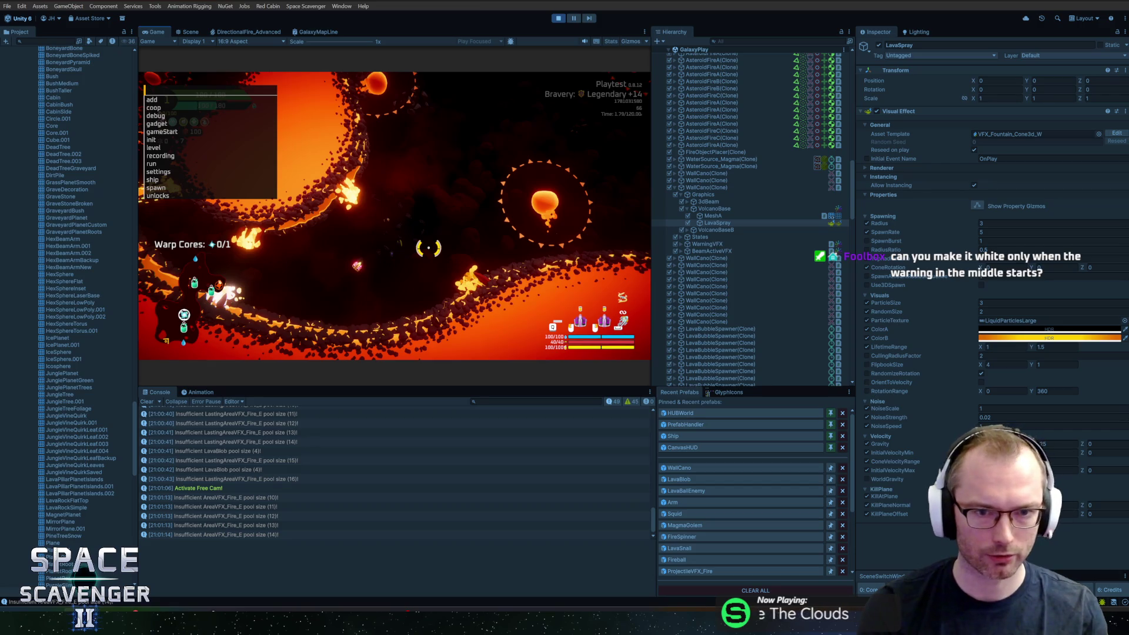
pyautogui.write('debug damageAll')
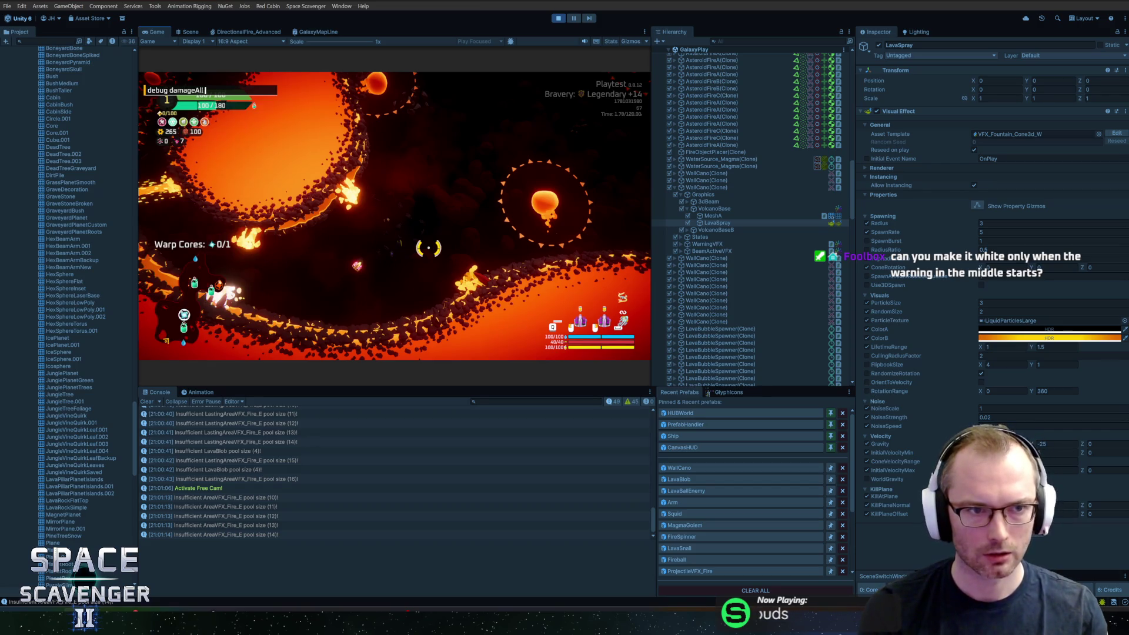
pyautogui.write('g oxyg')
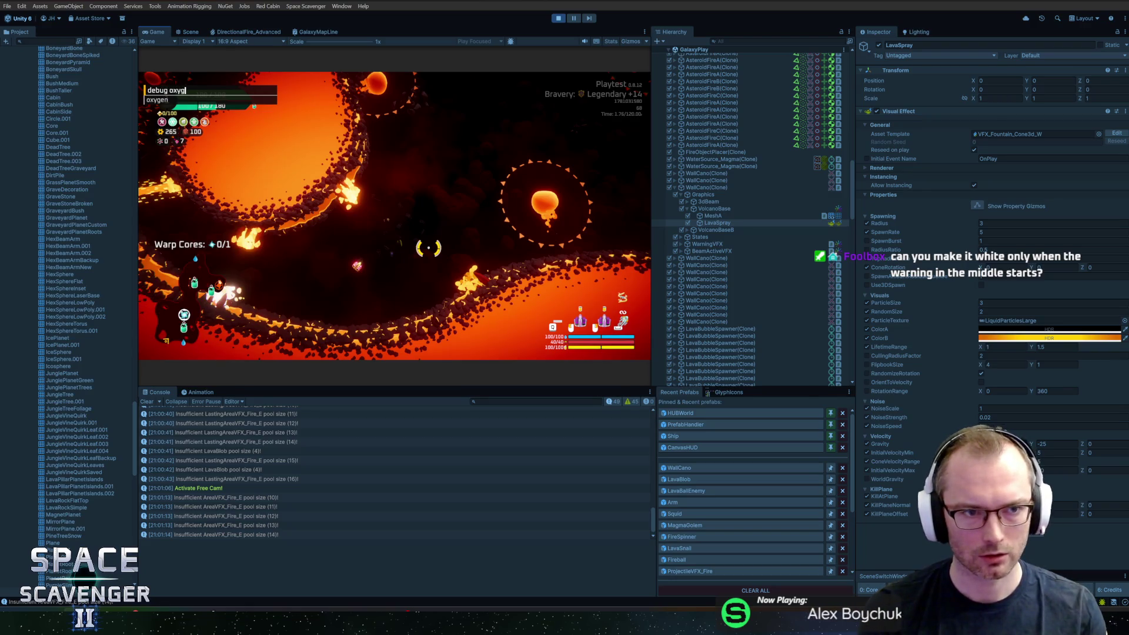
pyautogui.write('en')
pyautogui.press('Return')
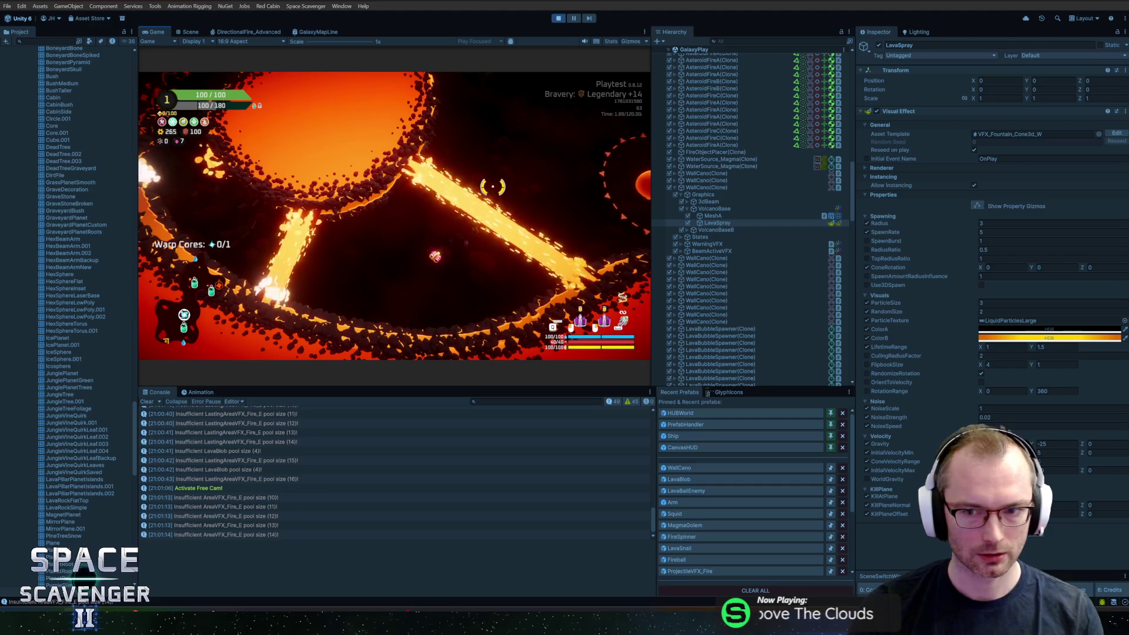
pyautogui.click(687, 230)
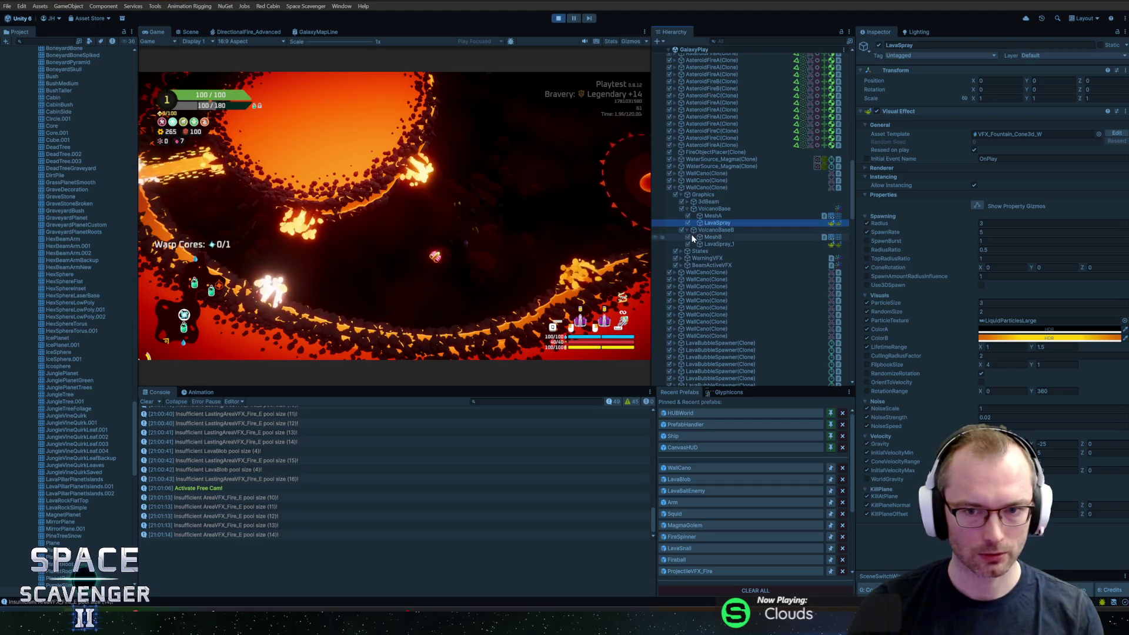
# Select LavaSpray_1 and shift one particle colour's hue slightly toward orange.
pyautogui.click(700, 243)
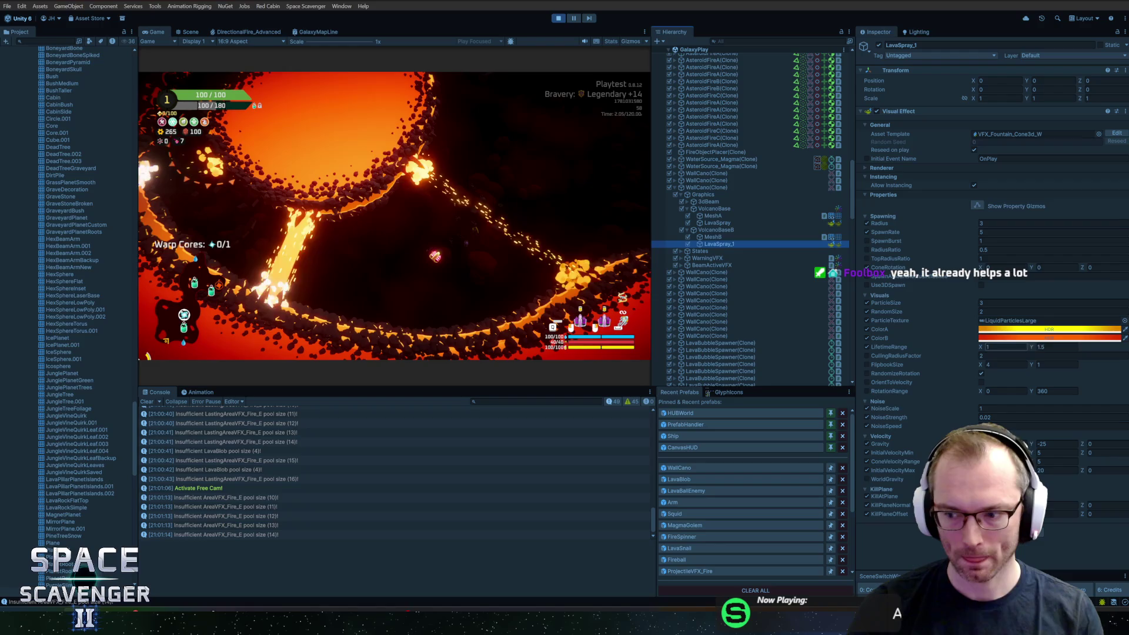
pyautogui.click(1033, 338)
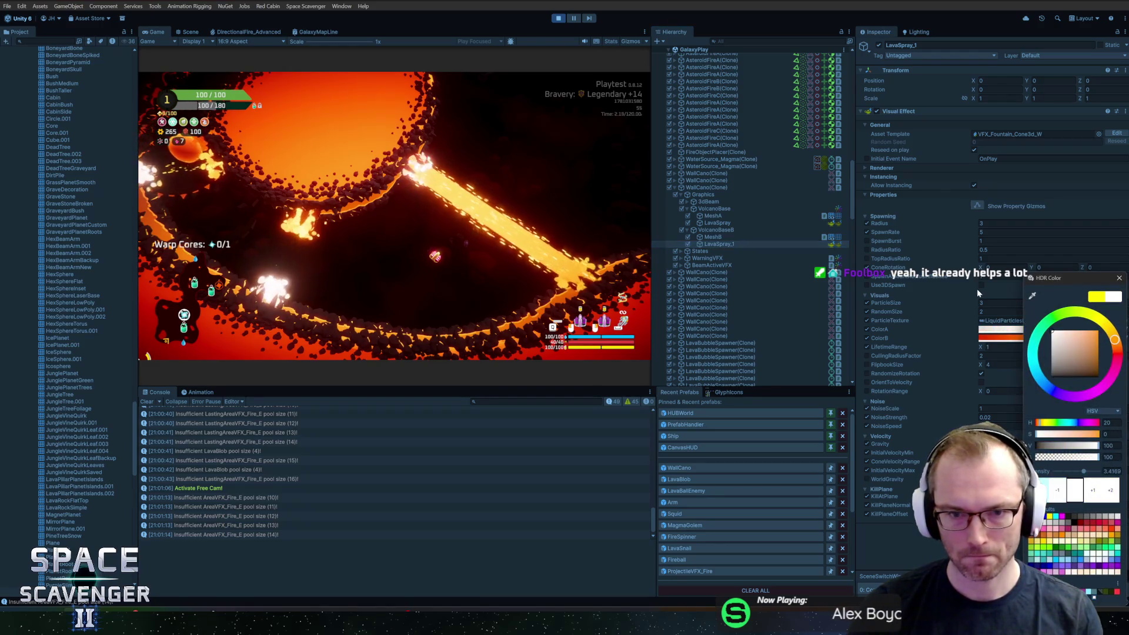
pyautogui.click(1119, 278)
pyautogui.click(1002, 338)
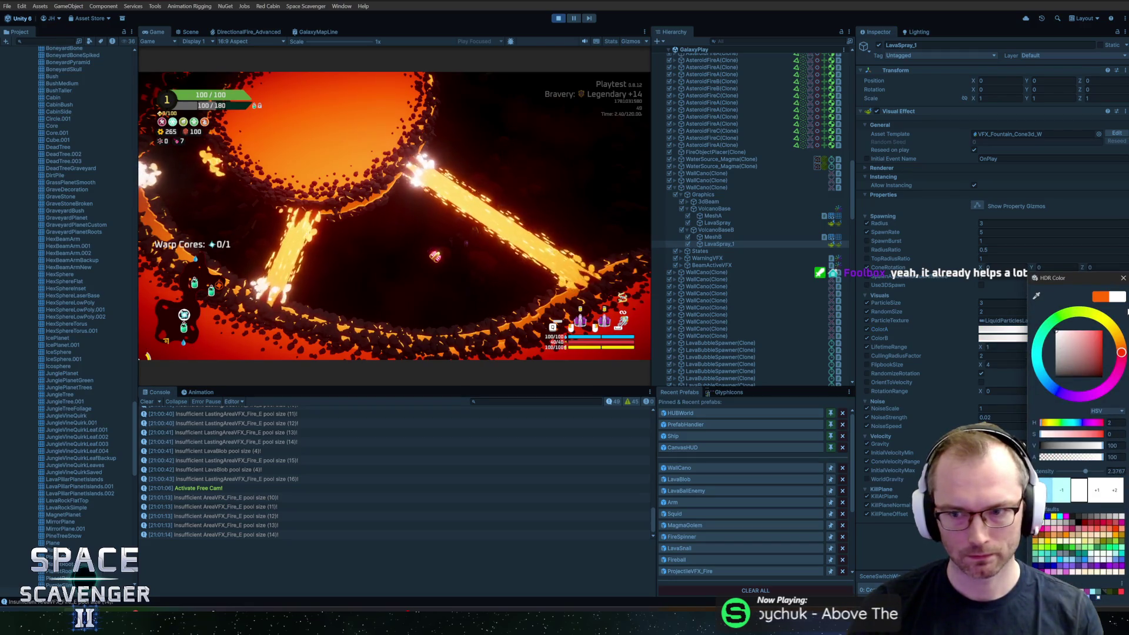
pyautogui.moveTo(1121, 352); pyautogui.dragTo(1119, 325)
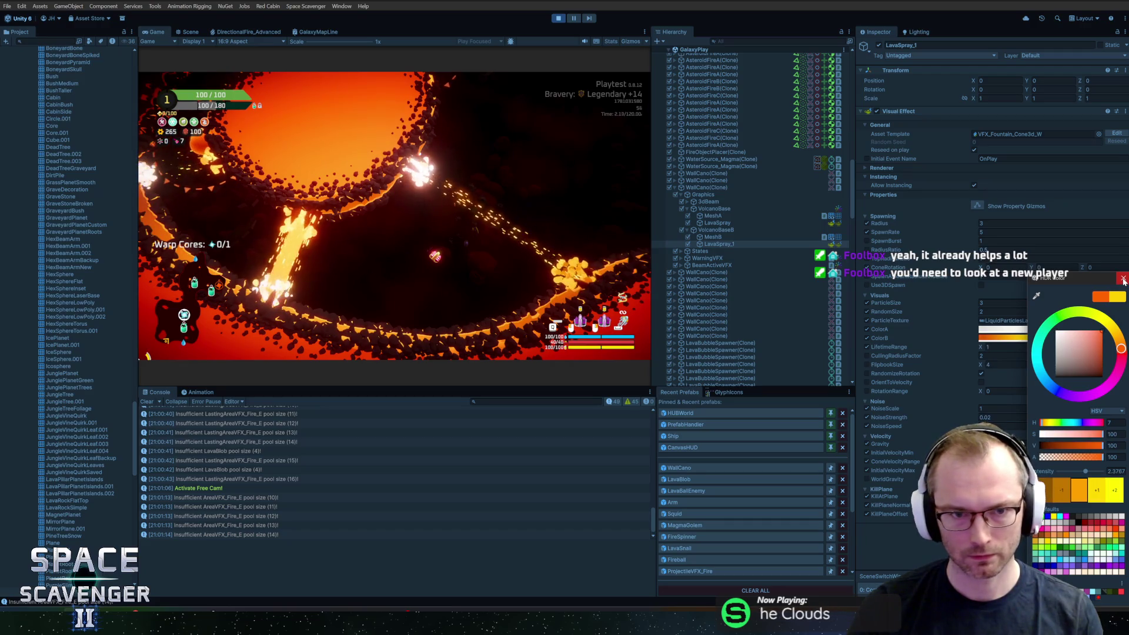
# Tint LavaSpray_1's first particle colour orange.
pyautogui.click(1123, 281)
pyautogui.click(999, 329)
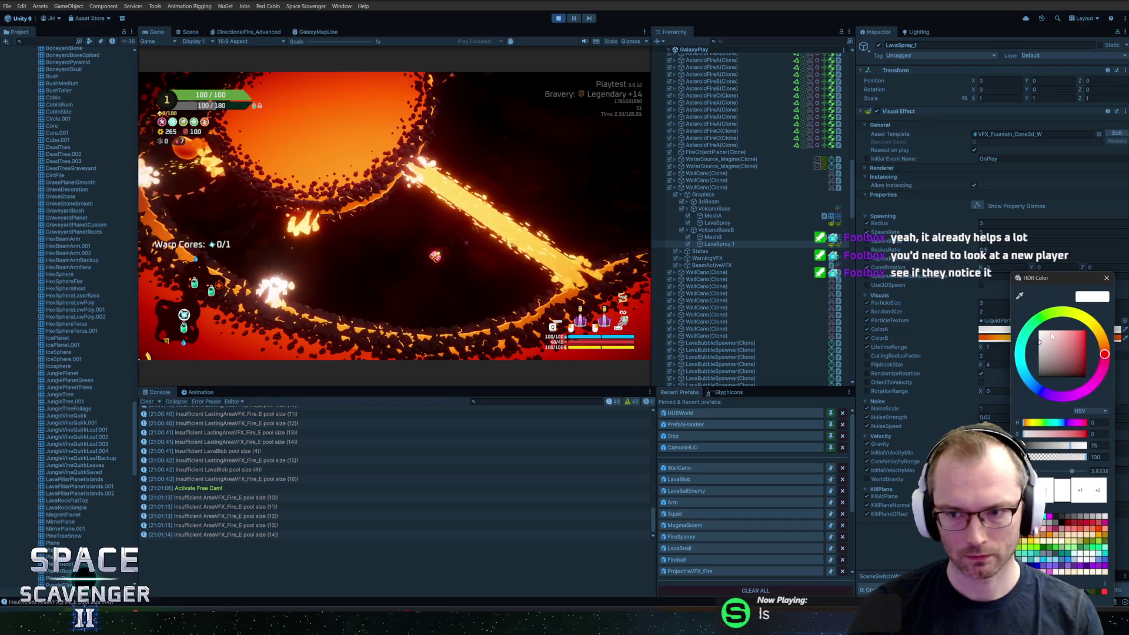
pyautogui.moveTo(1104, 353); pyautogui.dragTo(1105, 340)
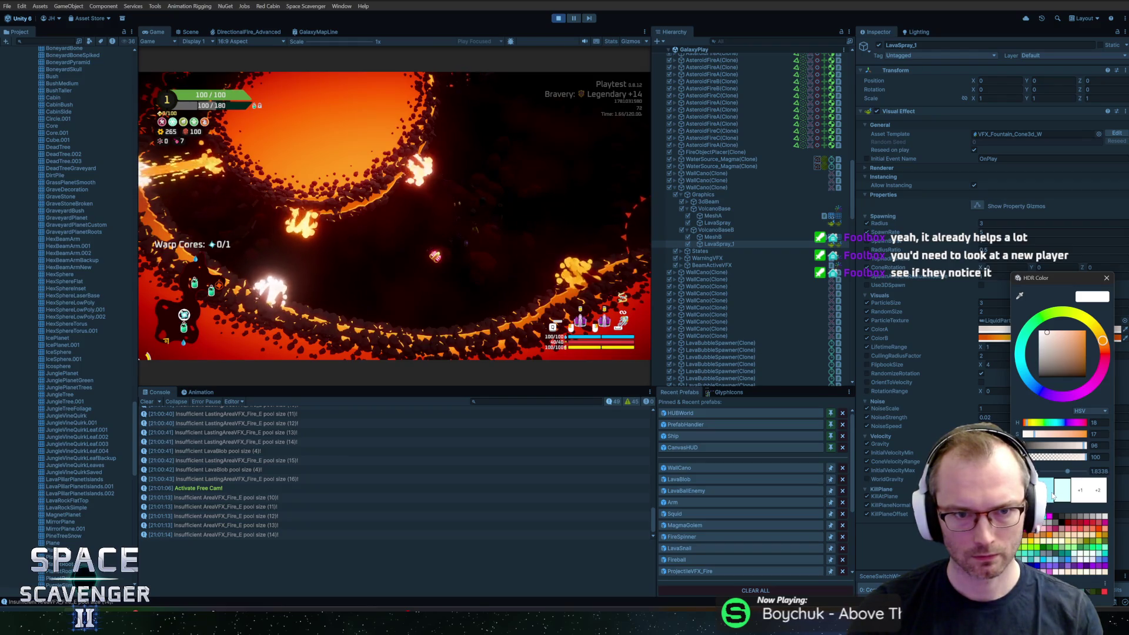
pyautogui.click(1107, 279)
pyautogui.click(1003, 338)
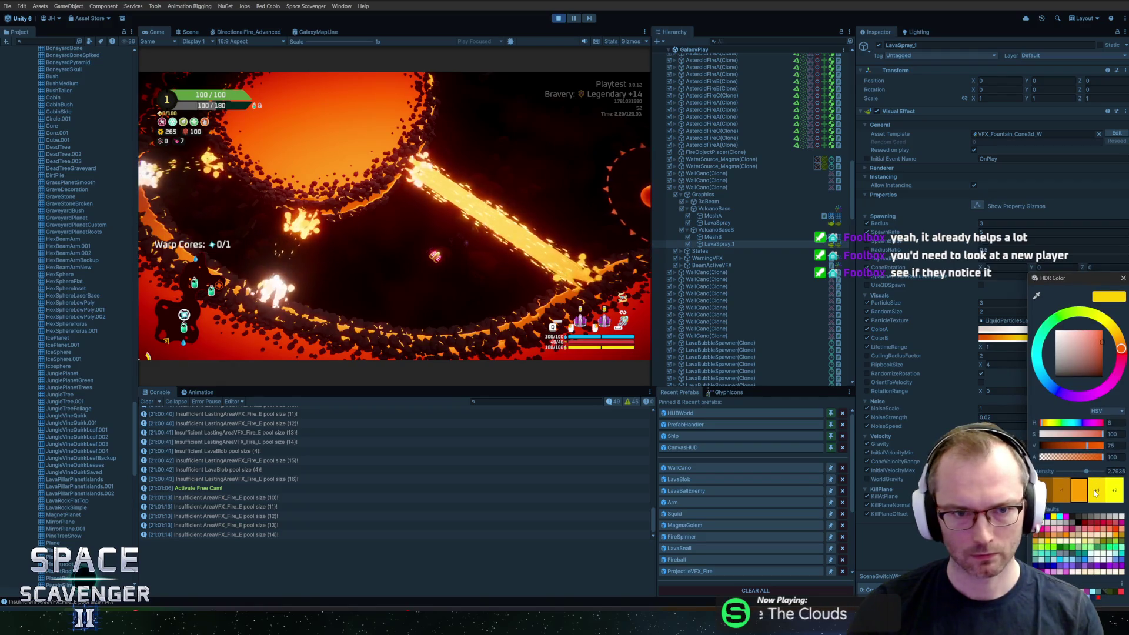
pyautogui.click(1123, 278)
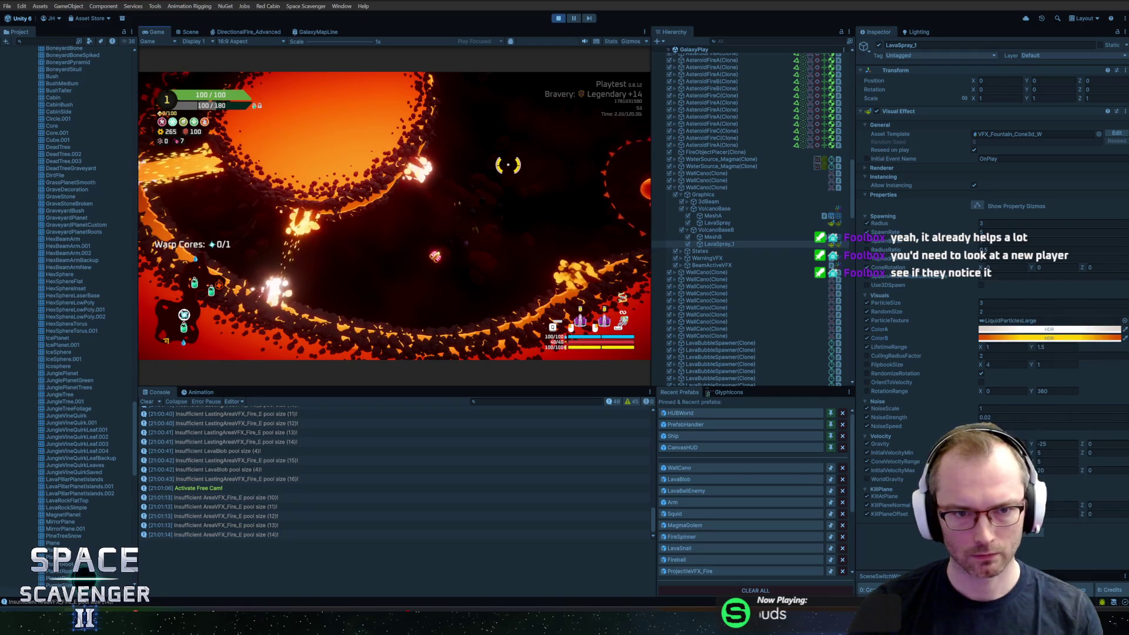
# Copy the LavaSpray Visual Effect component's settings.
pyautogui.click(718, 224)
pyautogui.rightClick(948, 112)
pyautogui.click(986, 162)
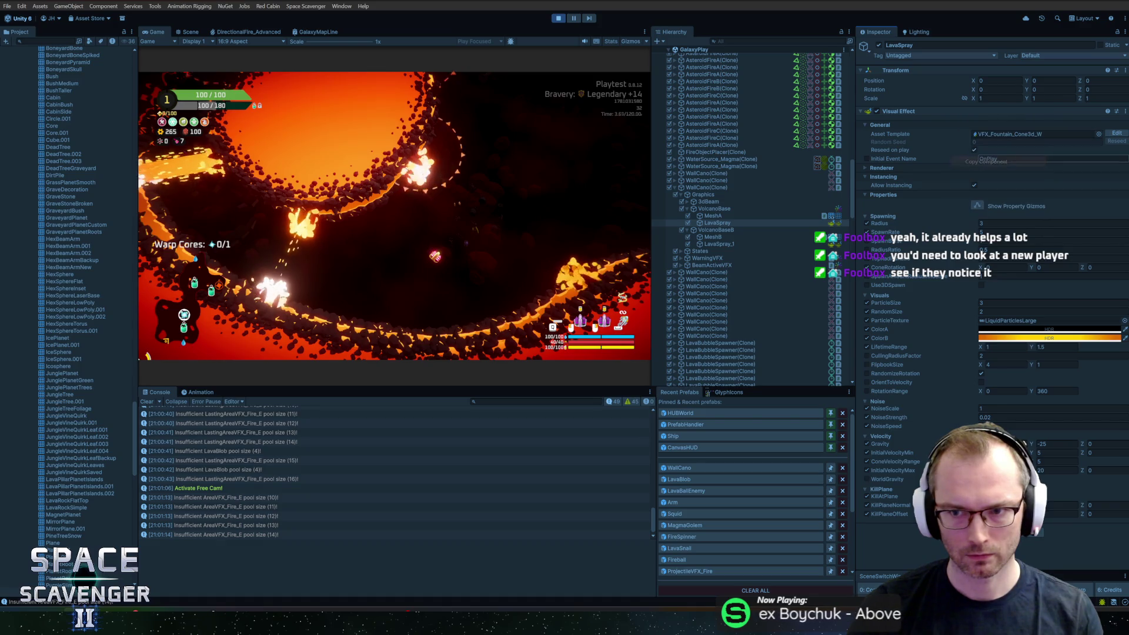
# Paste the Visual Effect values onto WallCano's LavaSpray and LavaSpray_1, then replay maximized.
pyautogui.click(558, 18)
pyautogui.click(686, 467)
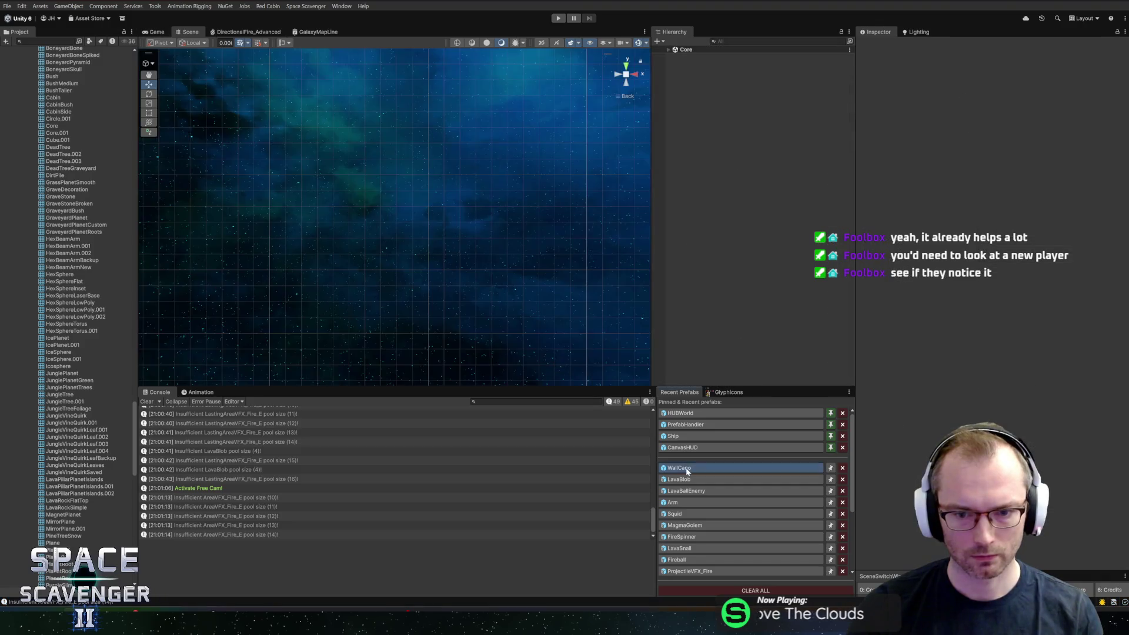
pyautogui.click(718, 117)
pyautogui.keyDown('ctrl'); pyautogui.click(717, 96); pyautogui.keyUp('ctrl')
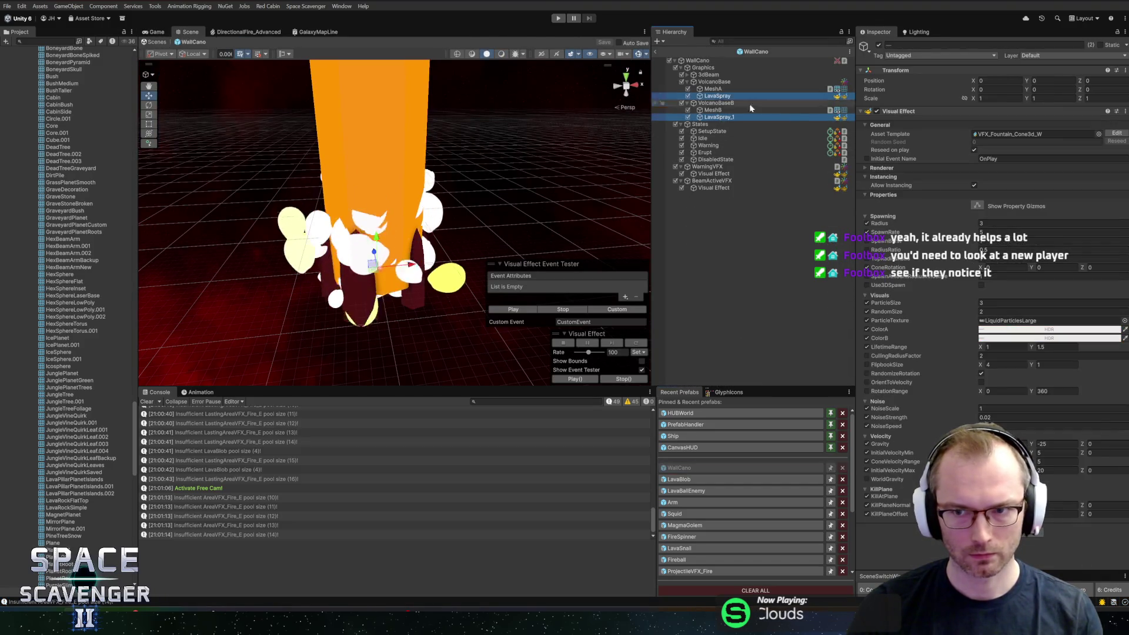
pyautogui.rightClick(936, 113)
pyautogui.click(967, 184)
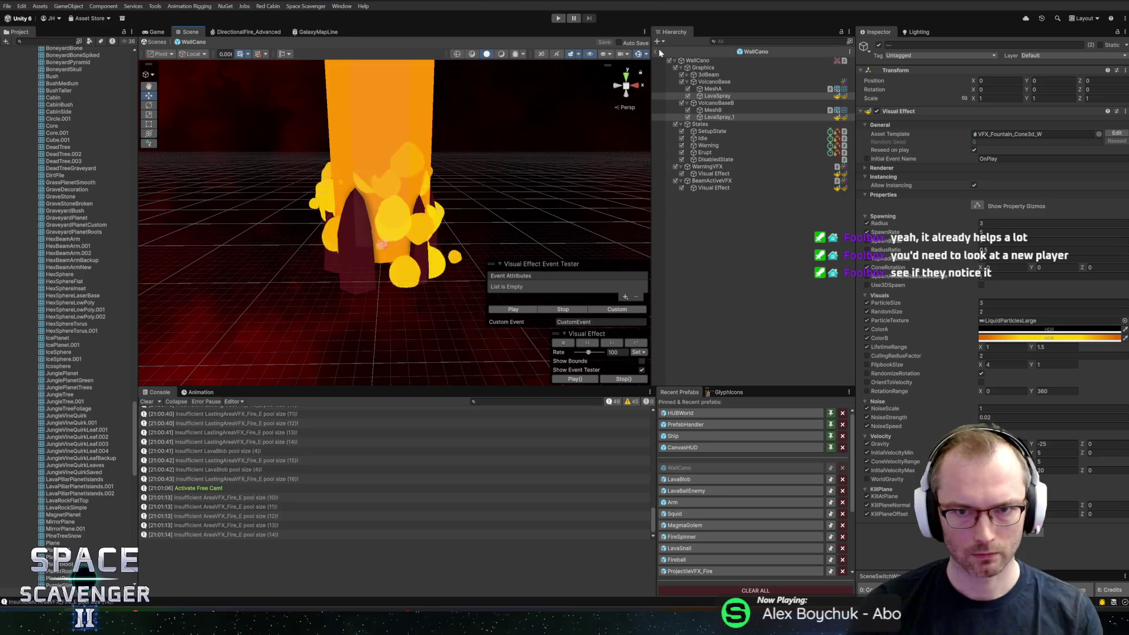
pyautogui.click(560, 19)
pyautogui.doubleClick(156, 31)
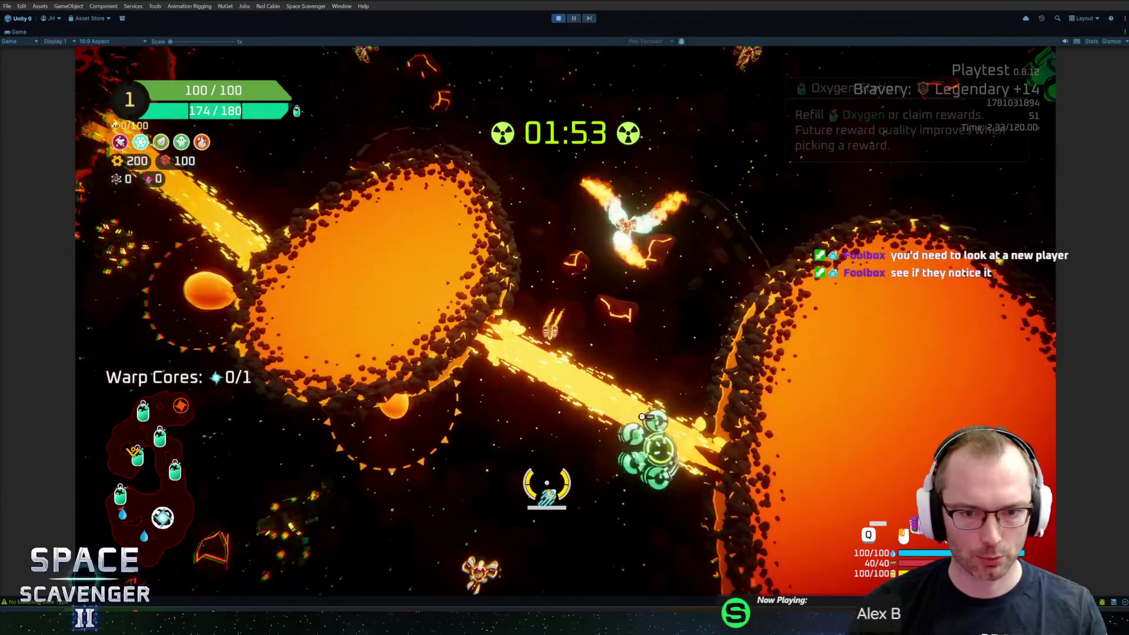
# Stop the radiation timer with 'level radiation stop' in the debug console.
pyautogui.press('`')
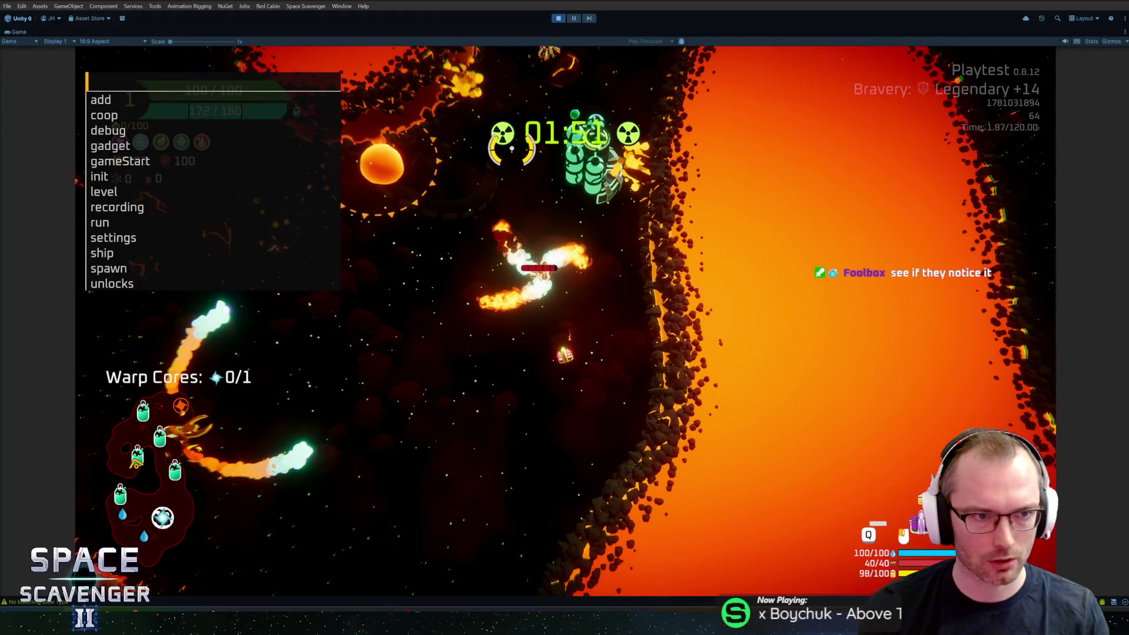
pyautogui.write('level rad')
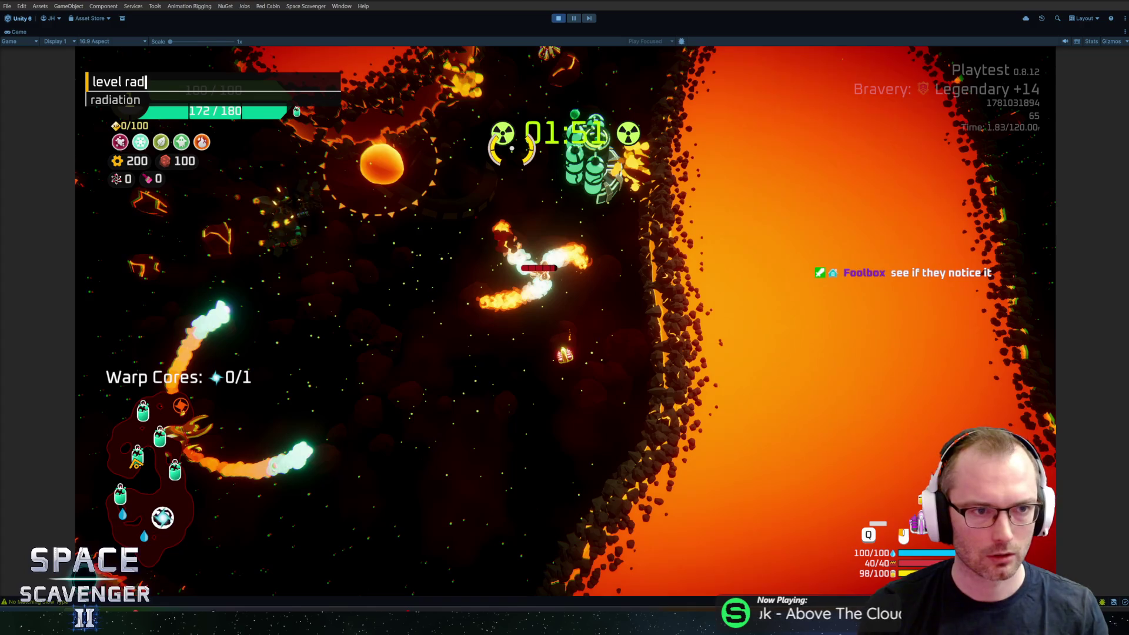
pyautogui.write('iation stop')
pyautogui.press('Return')
# Run spawn commands such as 'spawn LavaSnail' to add test enemies.
pyautogui.press('`')
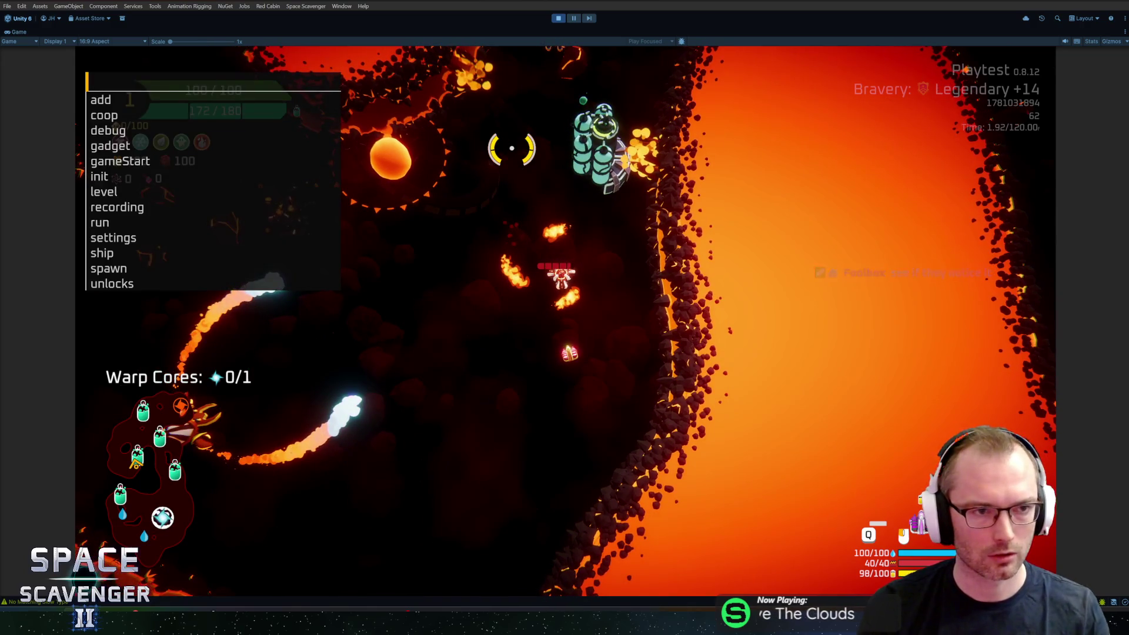
pyautogui.write('spawn LavaSnail')
pyautogui.press('Up')
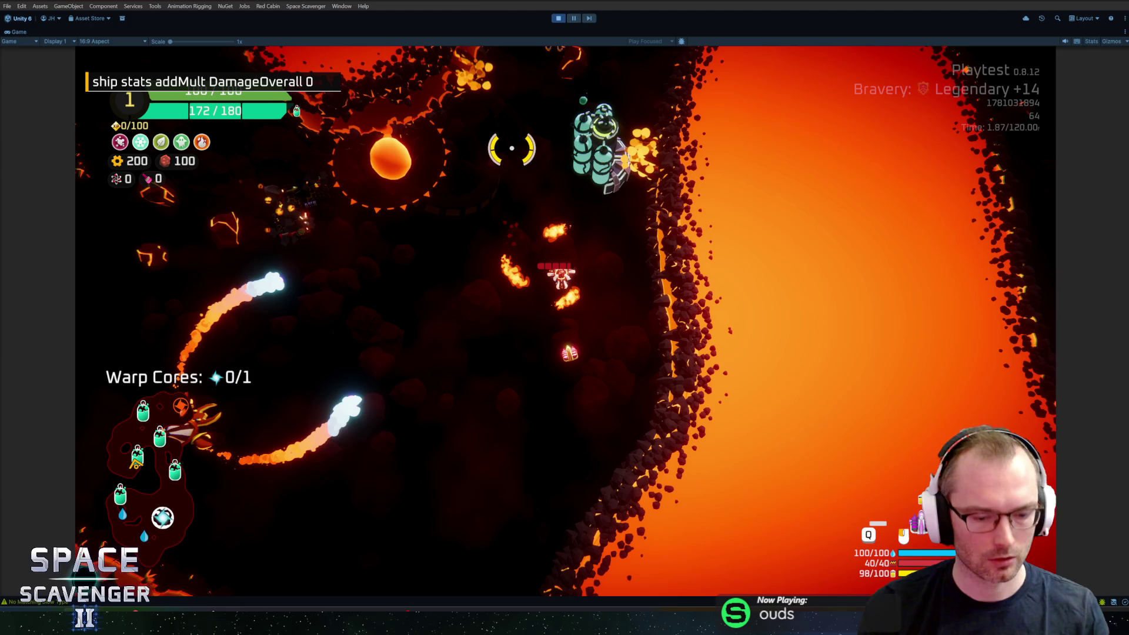
pyautogui.press('Return')
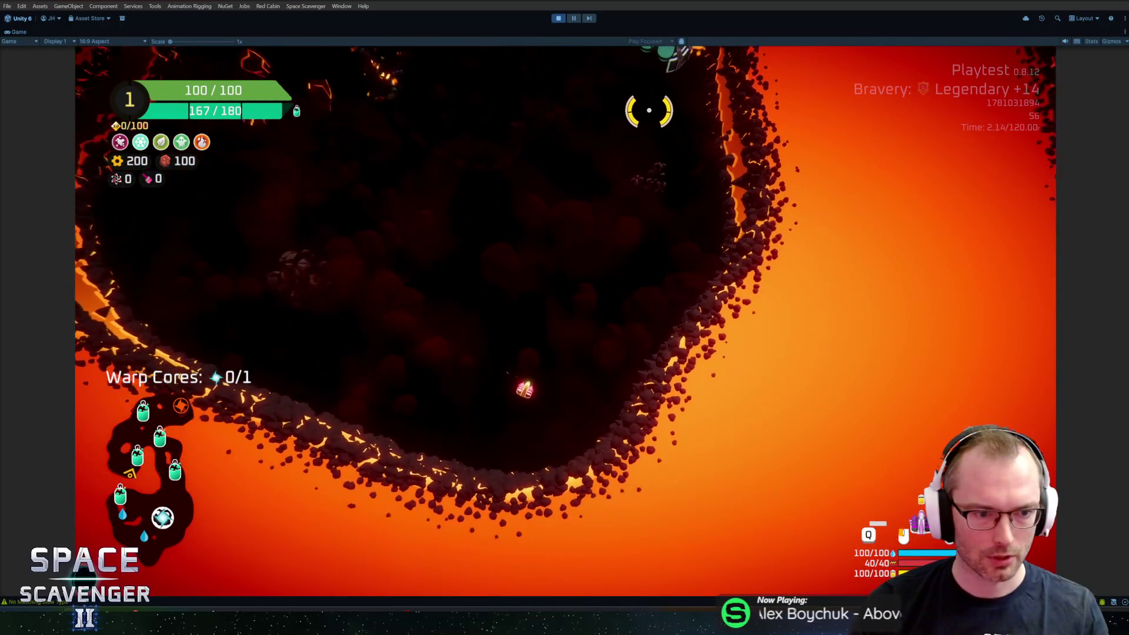
# Turn on the free camera with 'debug freeCam 1'.
pyautogui.press('`')
pyautogui.write('debug')
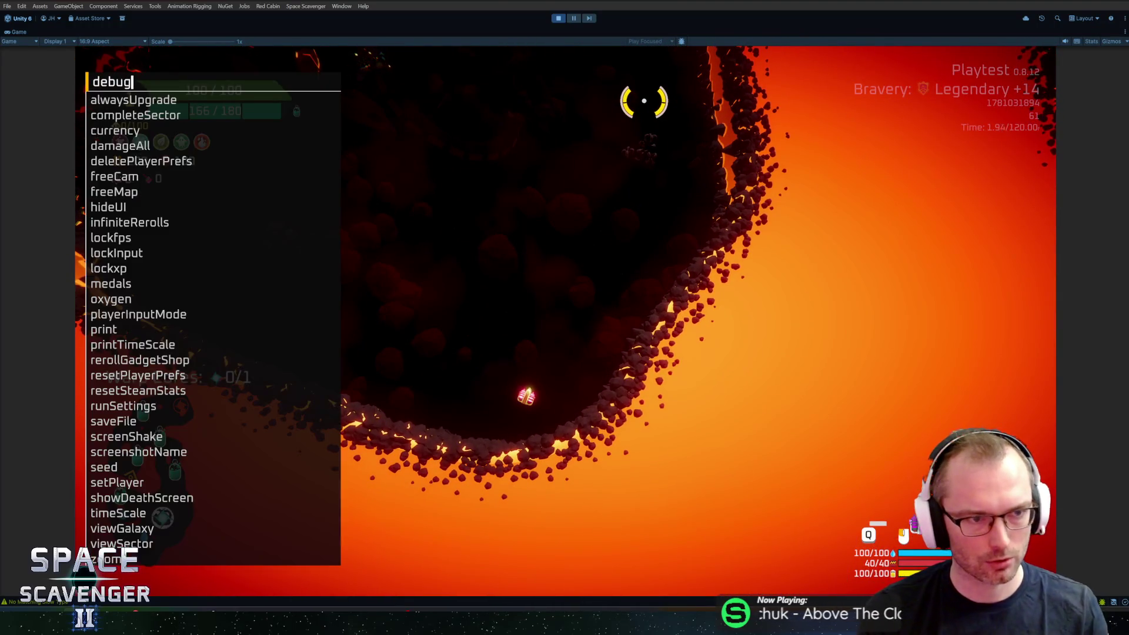
pyautogui.write(' freeca')
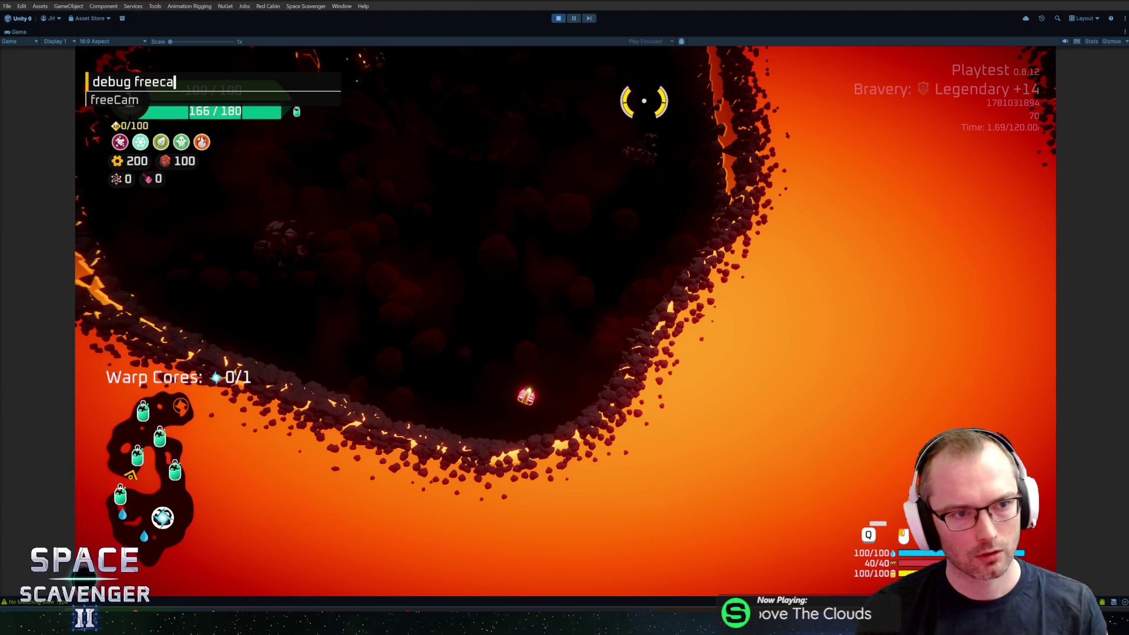
pyautogui.press('Tab')
pyautogui.write('1')
pyautogui.press('Return')
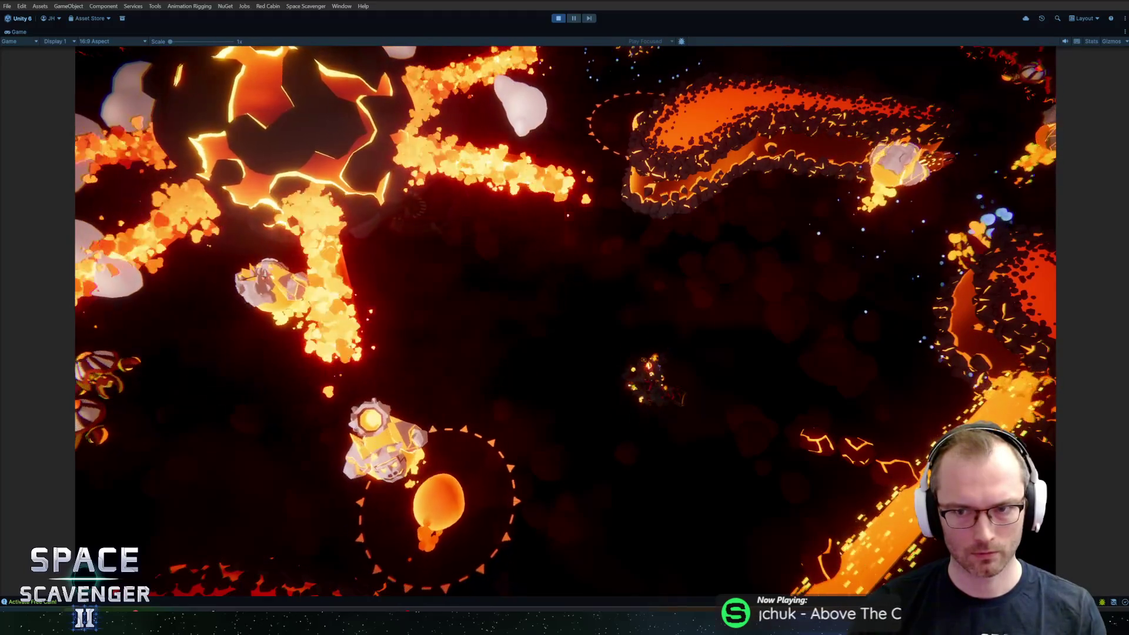
# Open the Recorder window and set the Game view to 4K UHD (3840x2160).
pyautogui.click(337, 6)
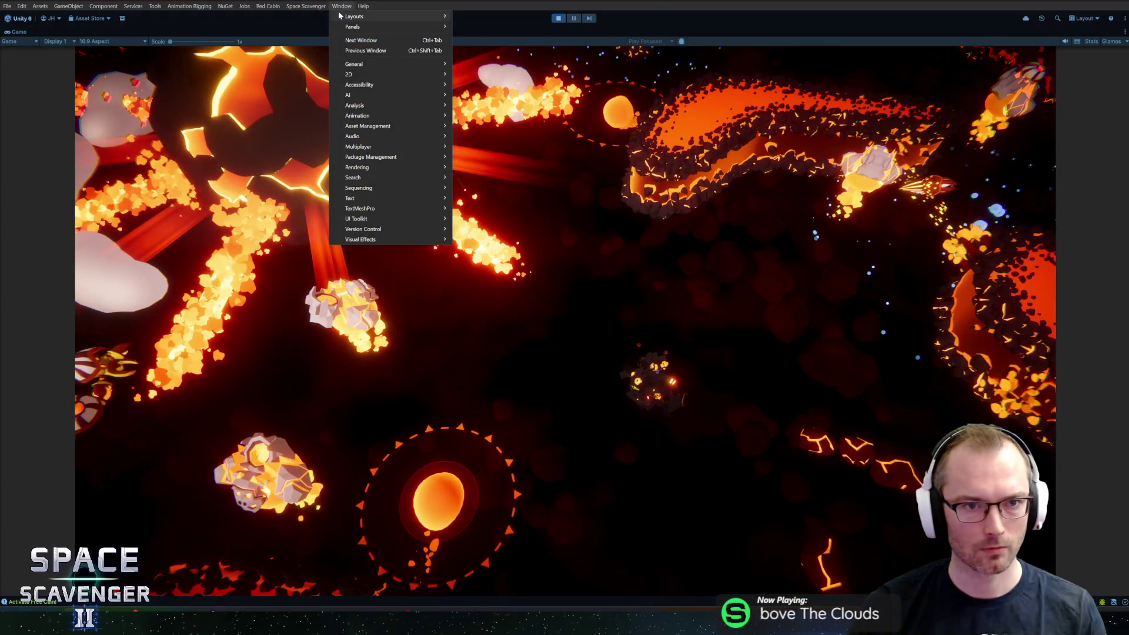
pyautogui.moveTo(363, 66)
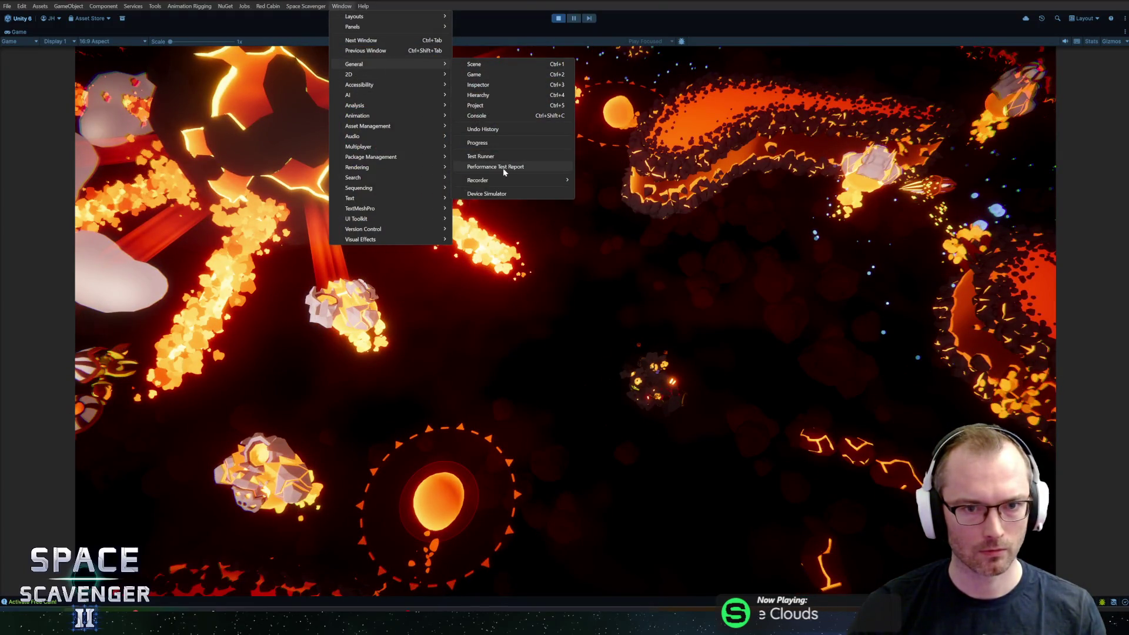
pyautogui.click(608, 181)
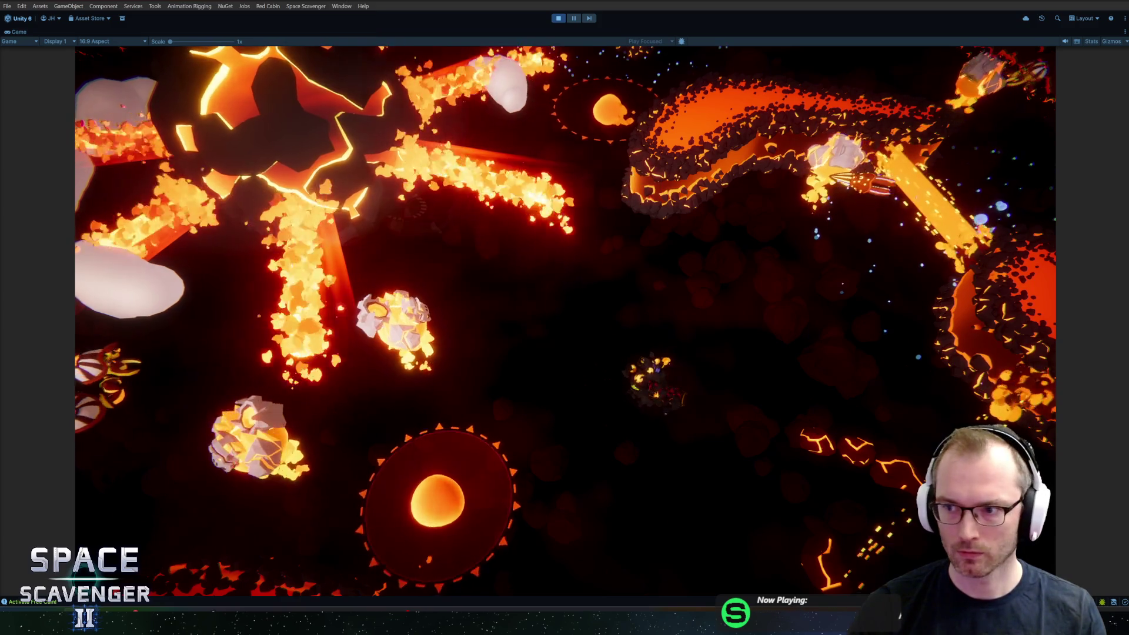
pyautogui.click(82, 41)
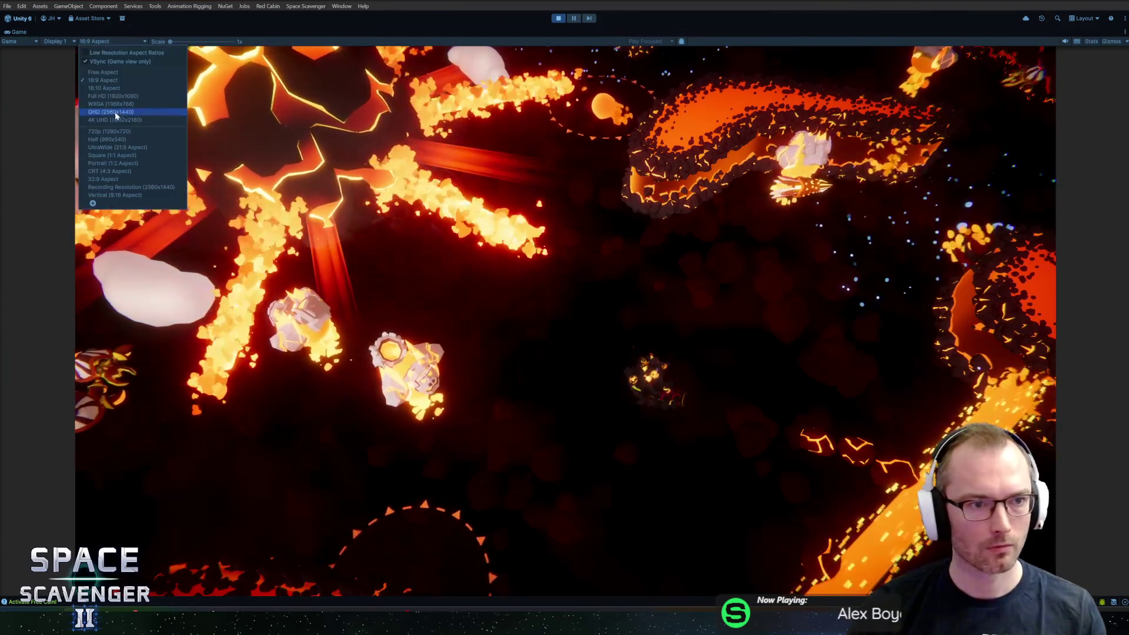
pyautogui.click(119, 122)
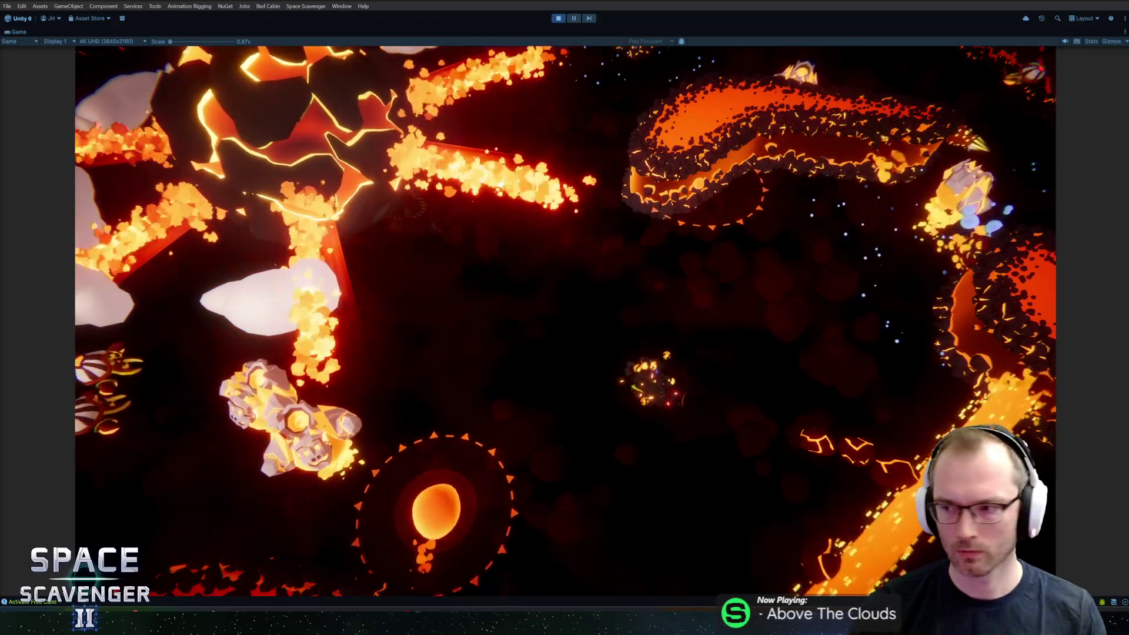
# Run 'level scan' in the debug console to reveal the lava level map.
pyautogui.press('`')
pyautogui.write('debug scan')
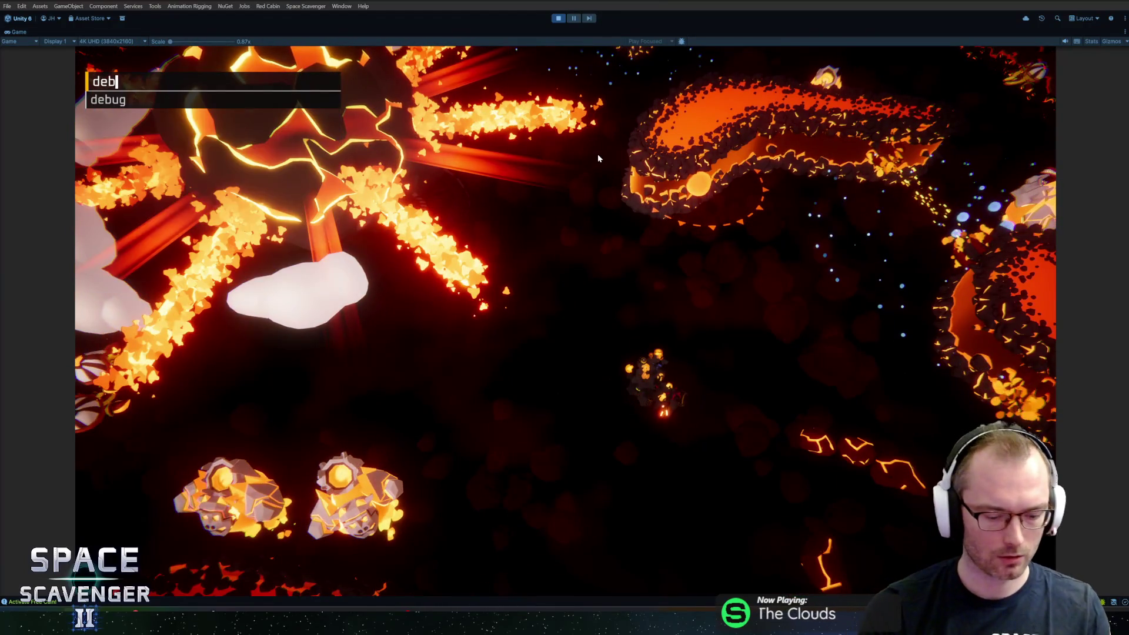
pyautogui.press('BackSpace')
pyautogui.press('BackSpace')
pyautogui.press('BackSpace')
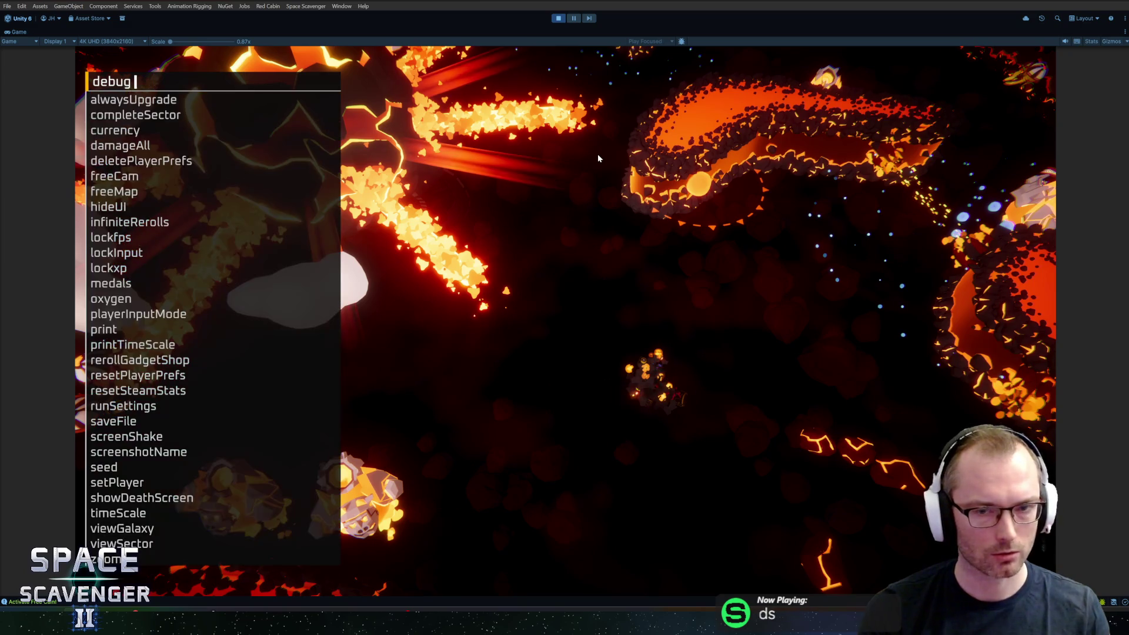
pyautogui.write('level scan')
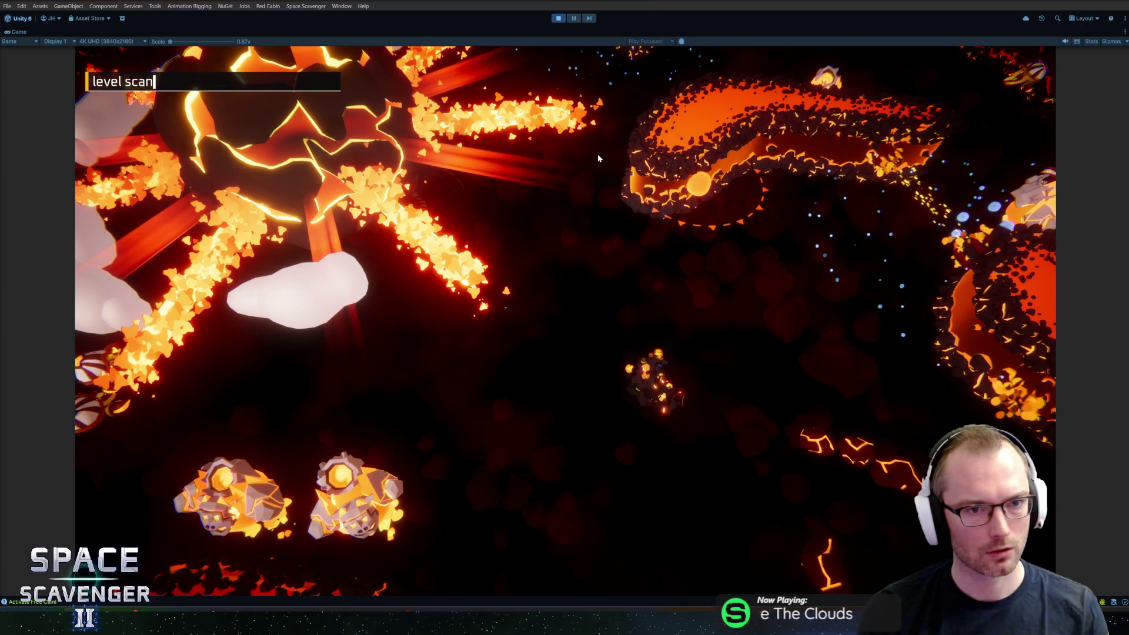
pyautogui.press('Return')
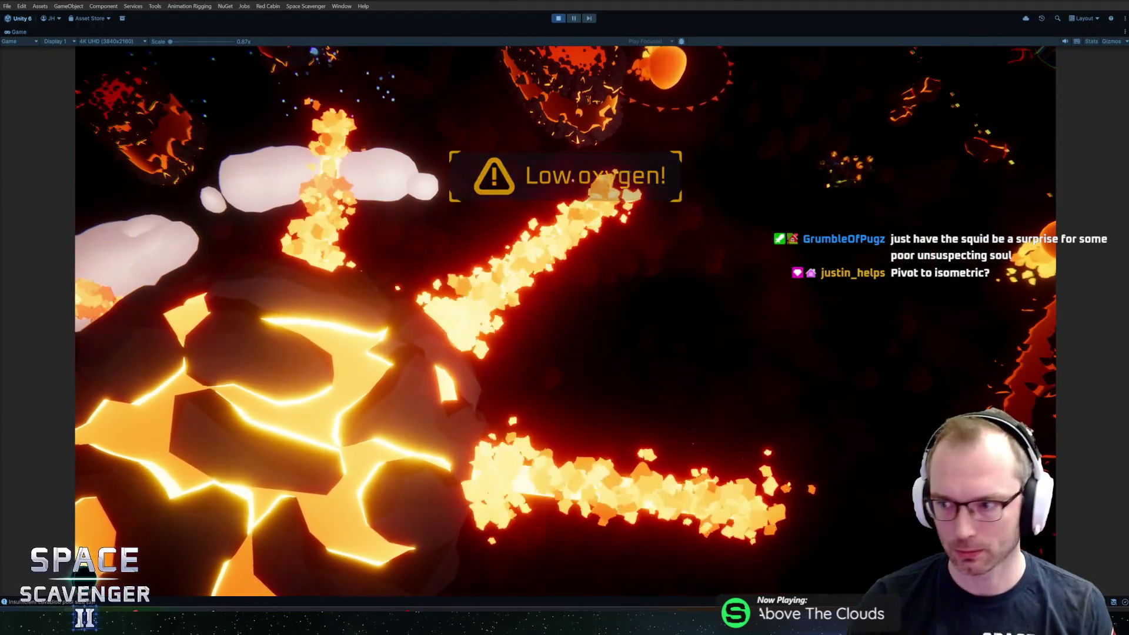
pyautogui.press('`')
# Submit the debug oxygen lock command so play continues without oxygen running out.
pyautogui.write('ug oxygen lock 11')
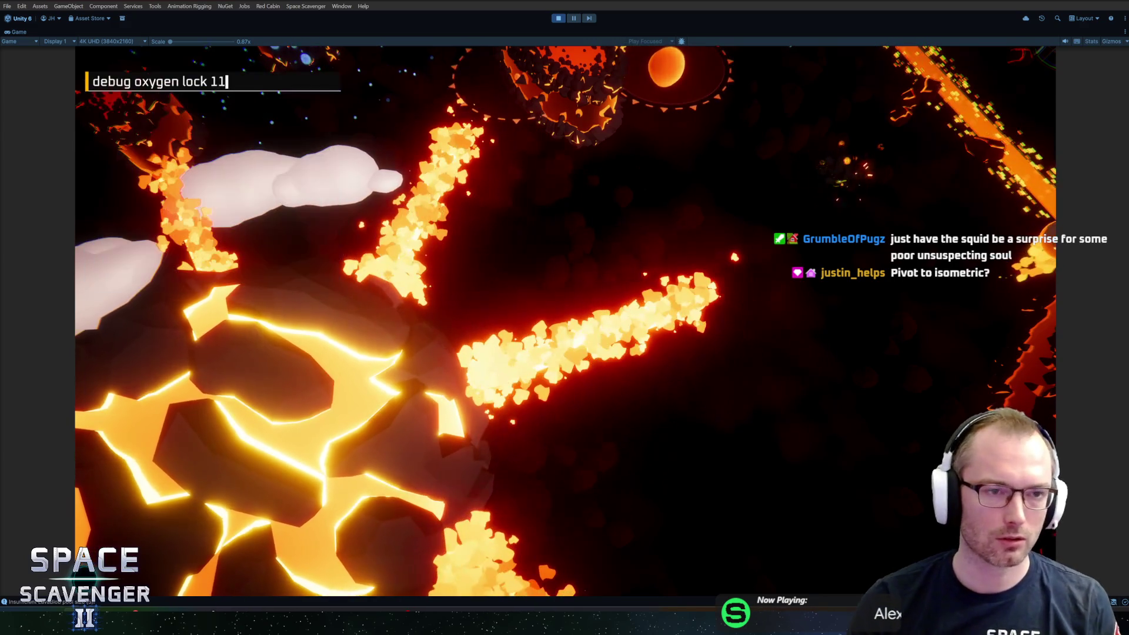
pyautogui.press('Return')
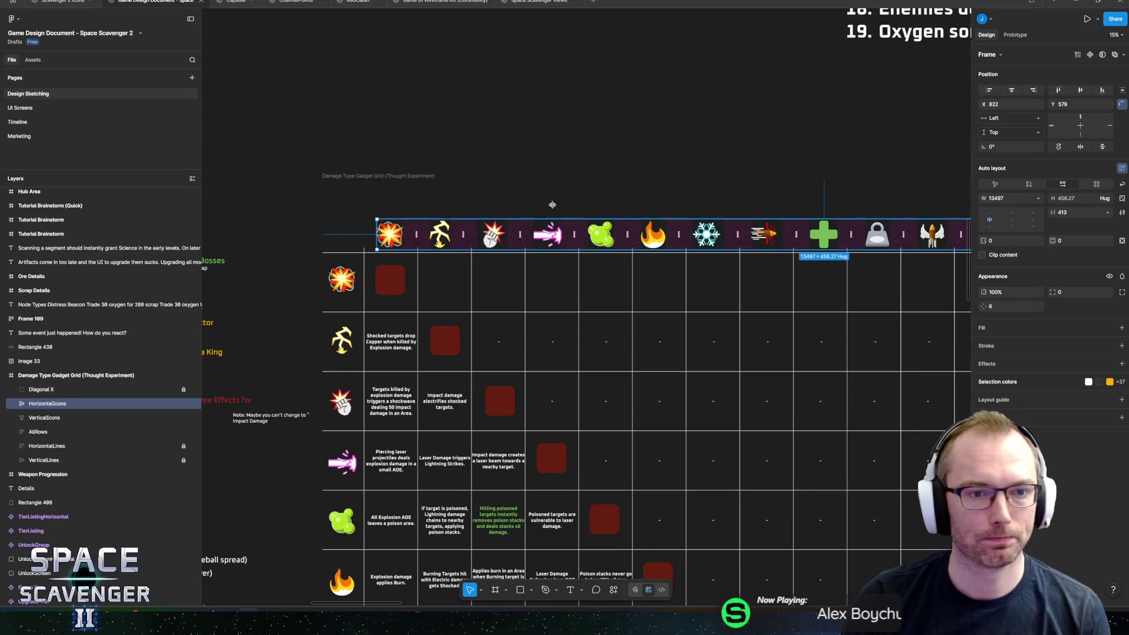
# Scroll past the Damage Type grid and switch to the Scavenger 2 Icons file.
pyautogui.scroll(-3, 624, 195)
pyautogui.hscroll(3, 625, 196)
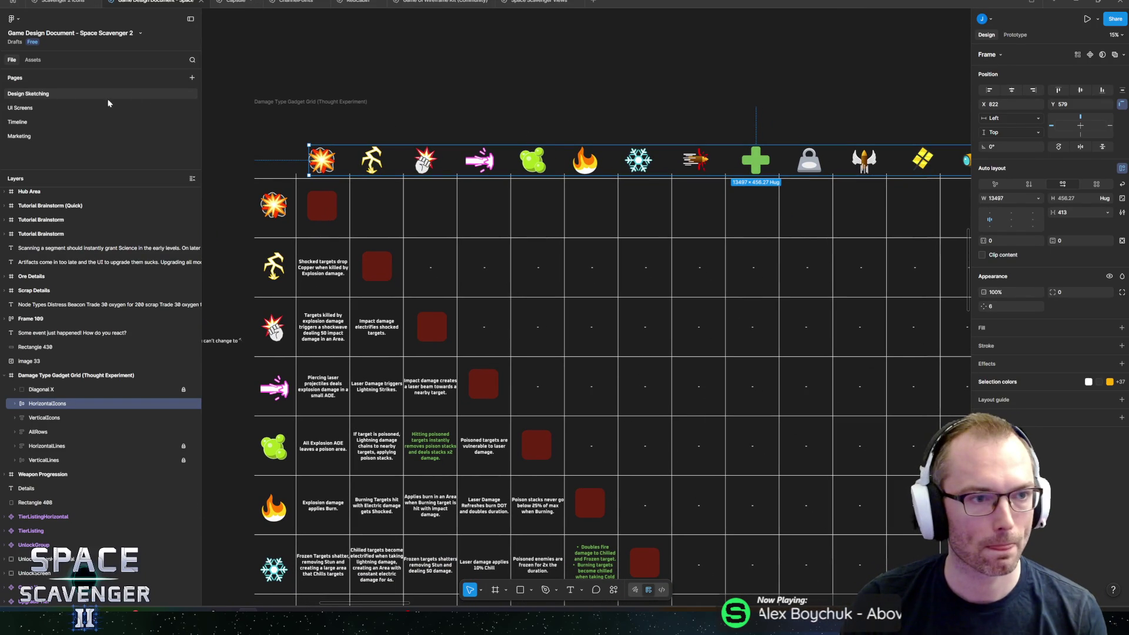
pyautogui.click(64, 2)
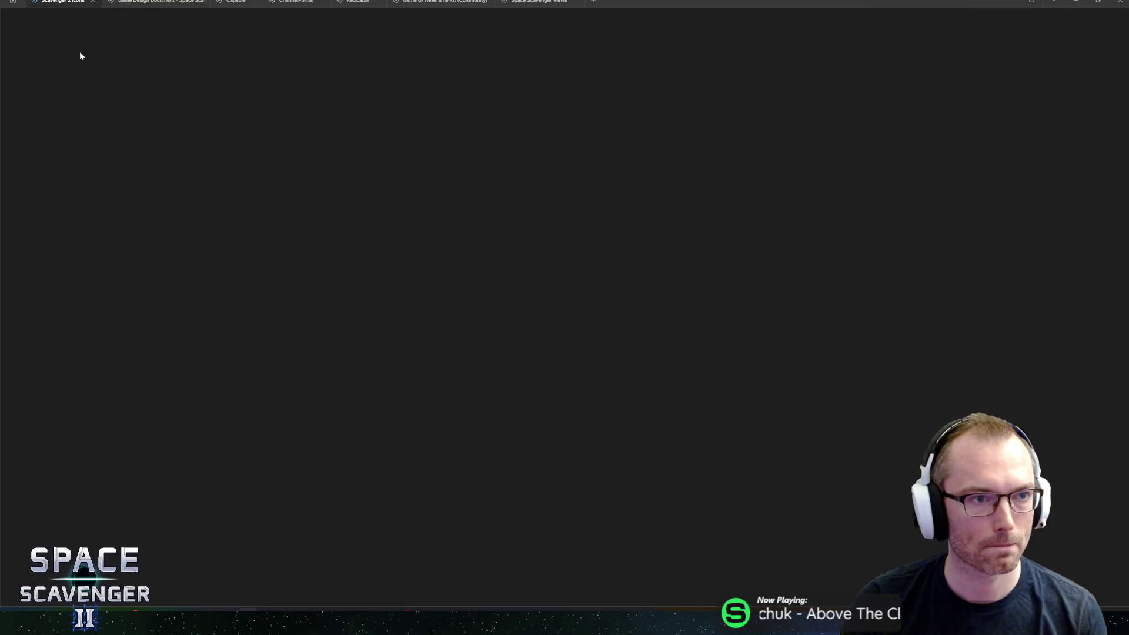
# Check the running lava level in Unity, then come back to the Figma icons file.
pyautogui.hotkey('alt', 'Tab')
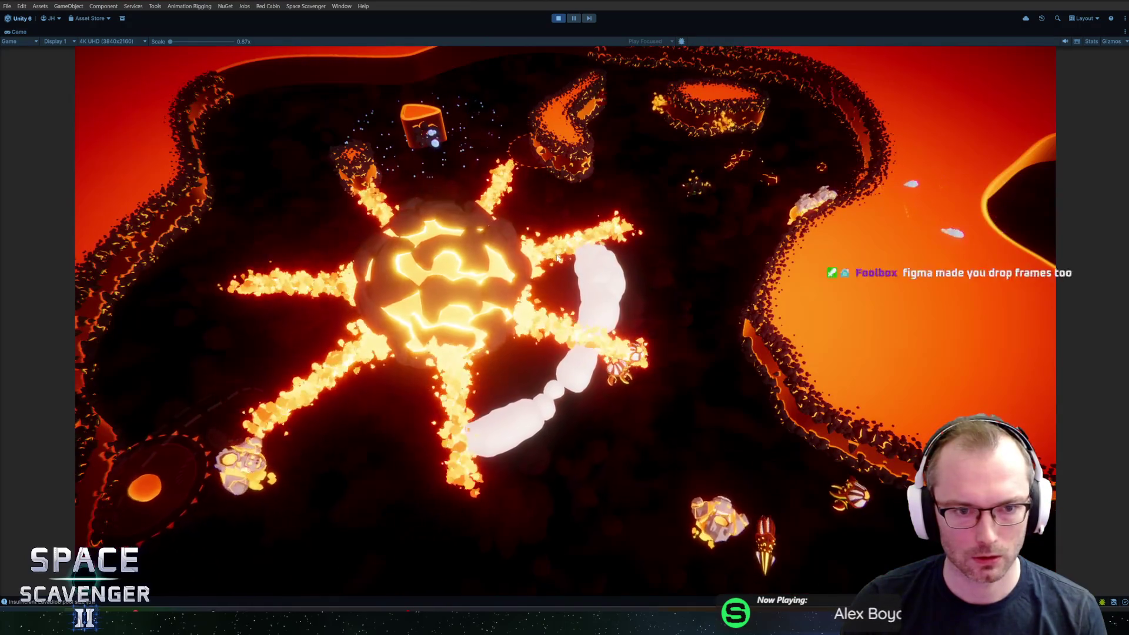
pyautogui.hotkey('alt', 'Tab')
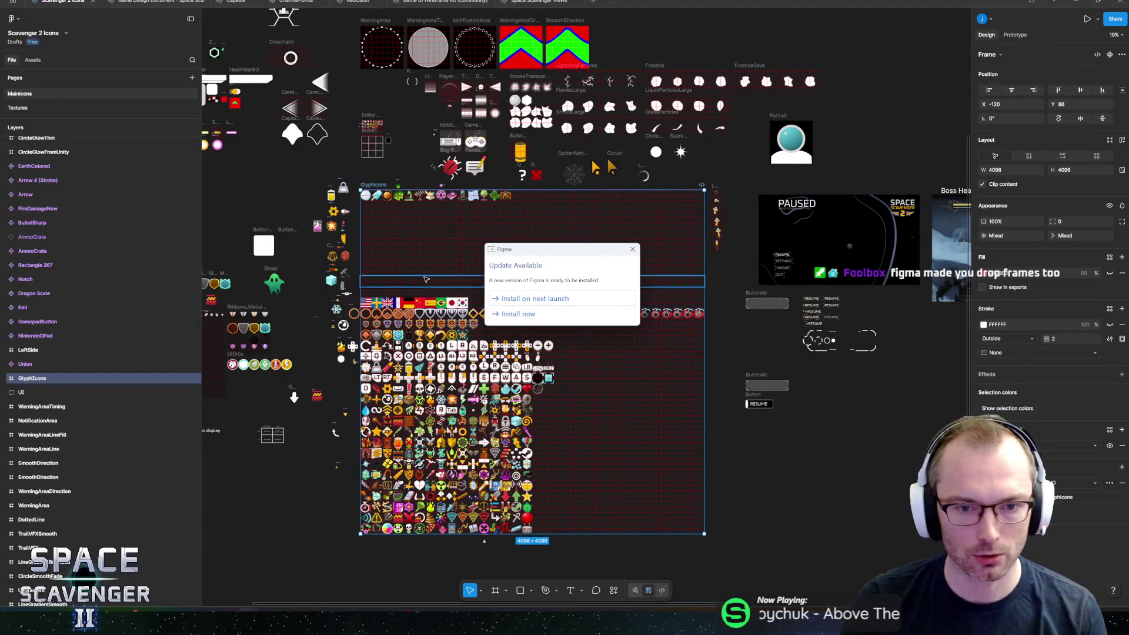
# Postpone the Figma update to next launch and zoom in on the GlyphIcons sheet.
pyautogui.scroll(5, 422, 282)
pyautogui.scroll(-2, 447, 330)
pyautogui.click(526, 300)
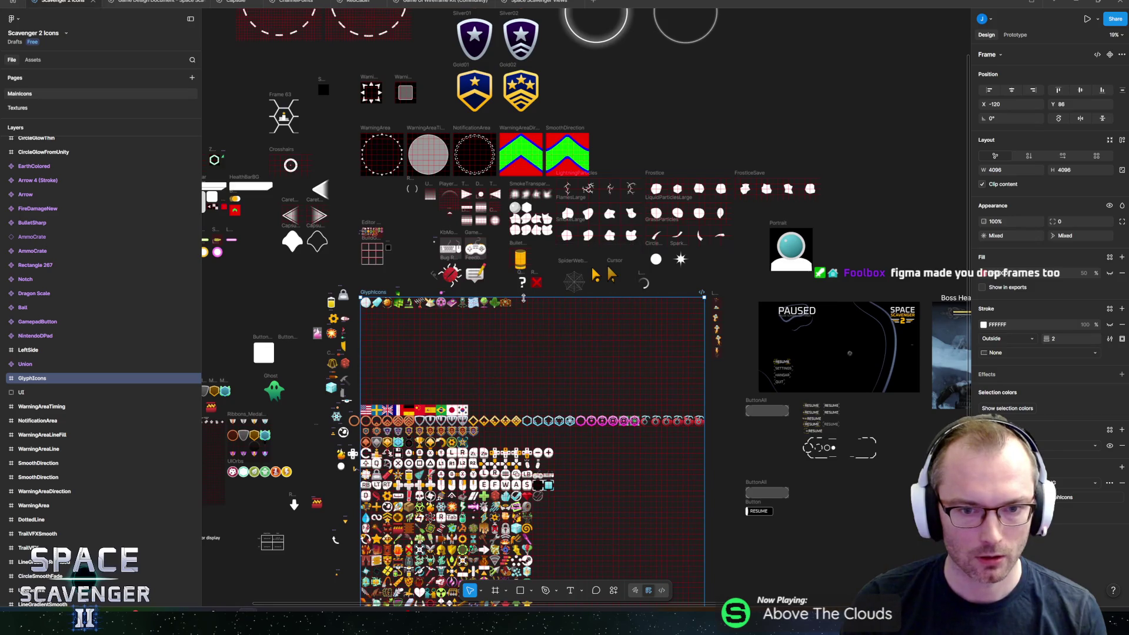
pyautogui.scroll(5, 384, 318)
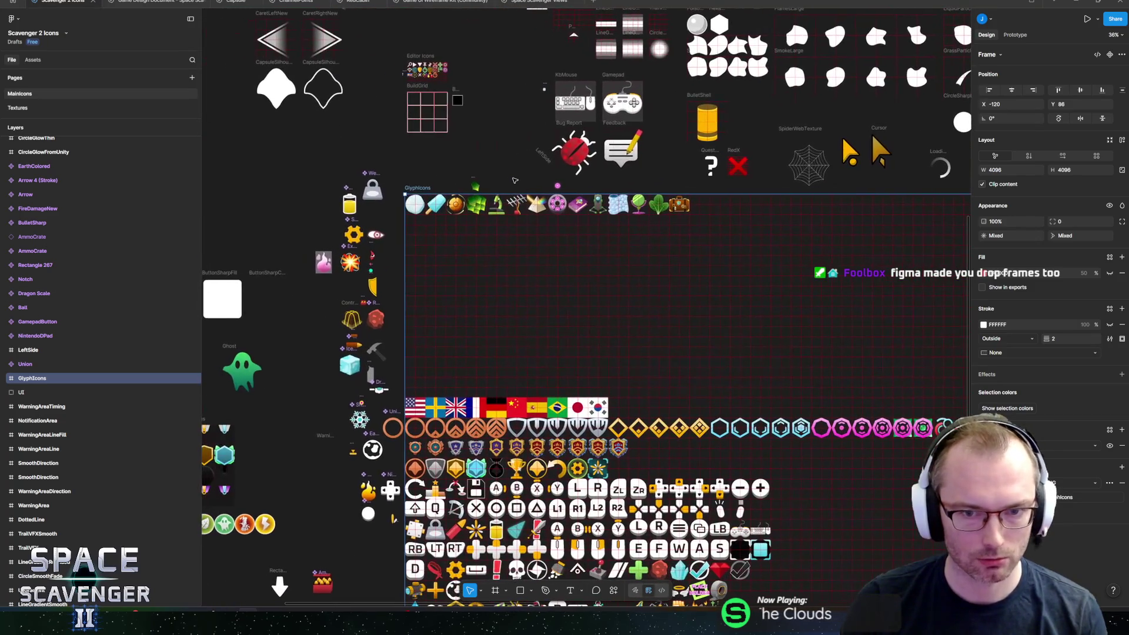
pyautogui.hotkey('alt', 'Tab')
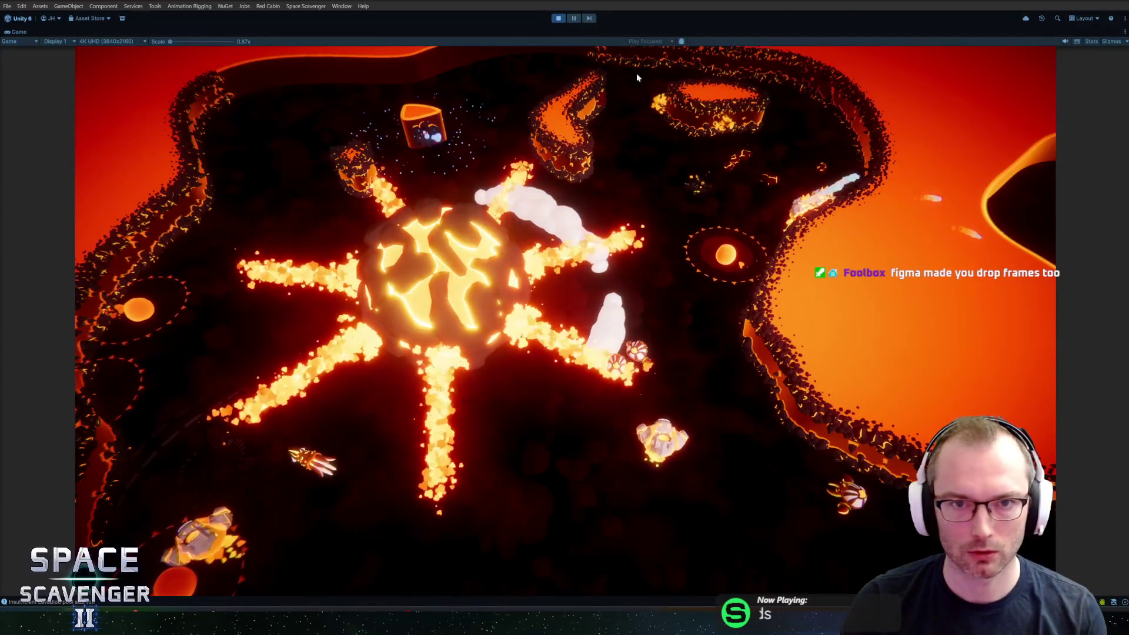
# Switch the free camera off with 'debug freeCam 0' so the view follows the ship.
pyautogui.press('`')
pyautogui.press('`')
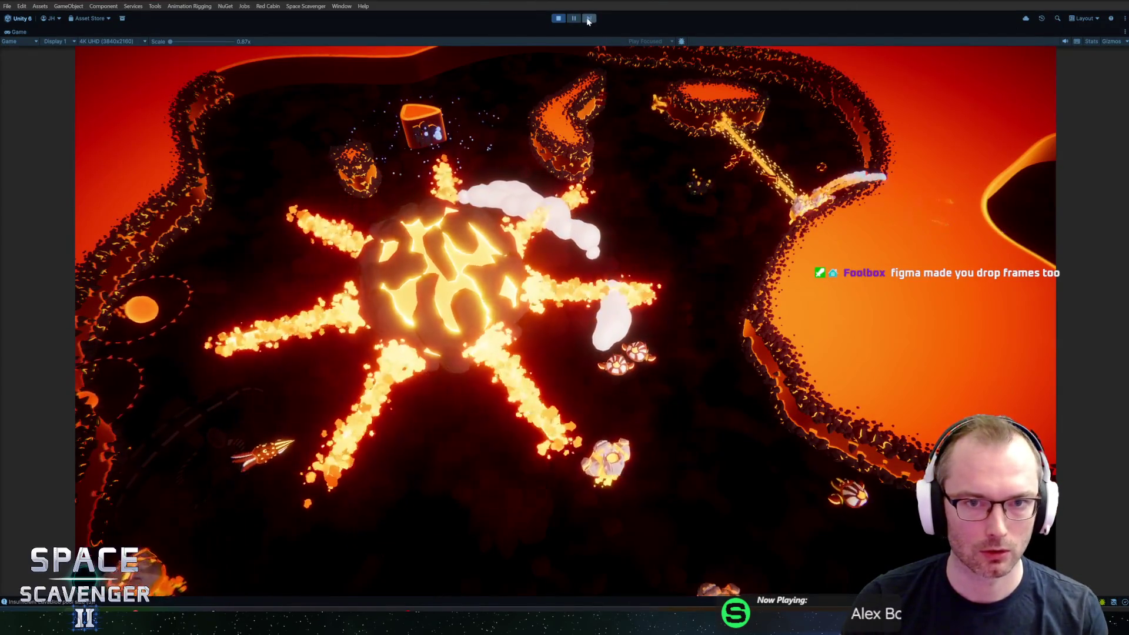
pyautogui.press('`')
pyautogui.press('Up')
pyautogui.write('1')
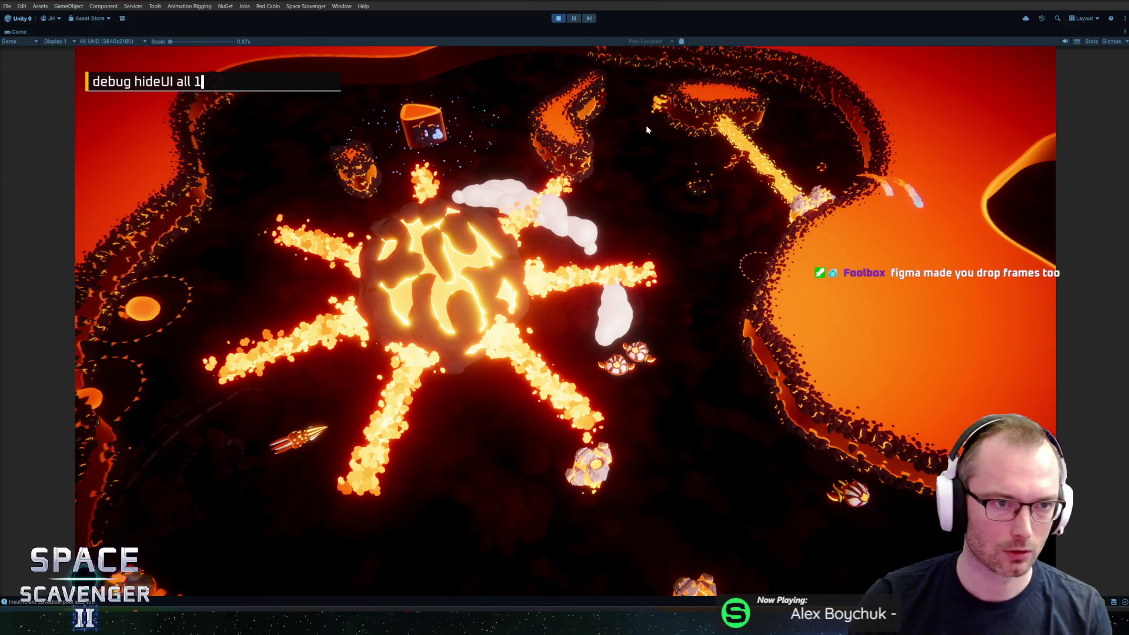
pyautogui.press('Return')
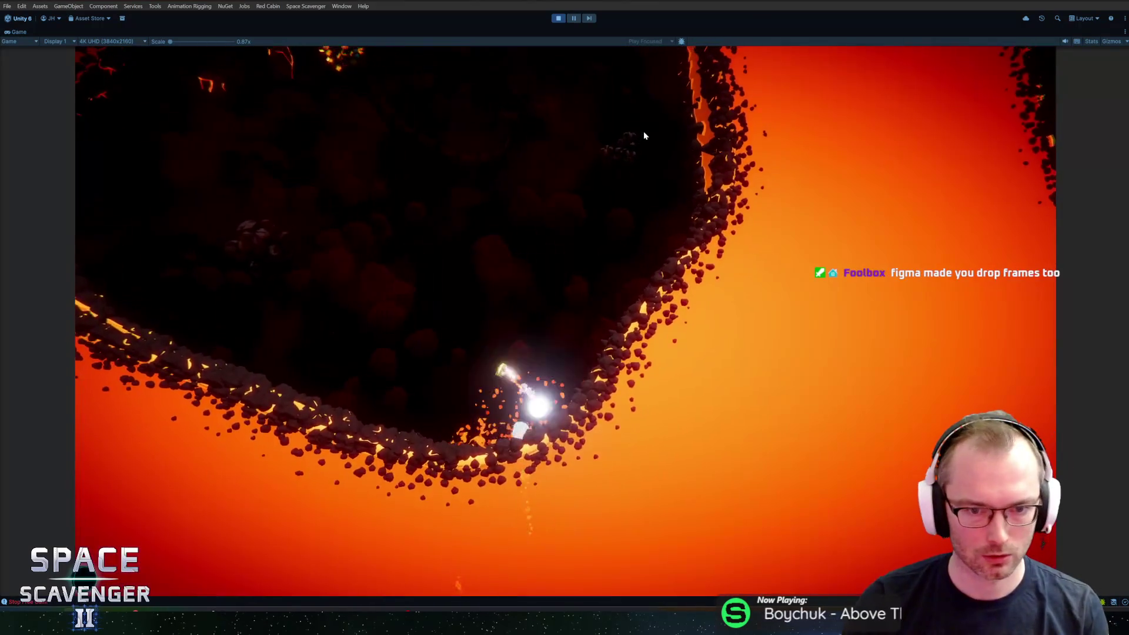
pyautogui.press('`')
pyautogui.press('`')
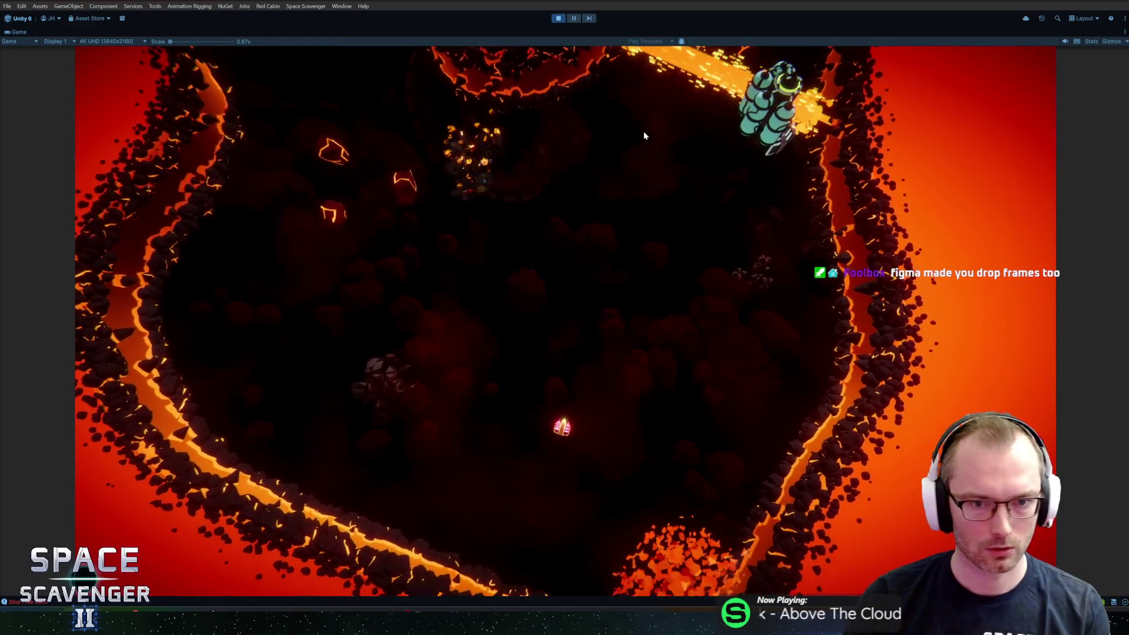
pyautogui.hotkey('alt', 'Tab')
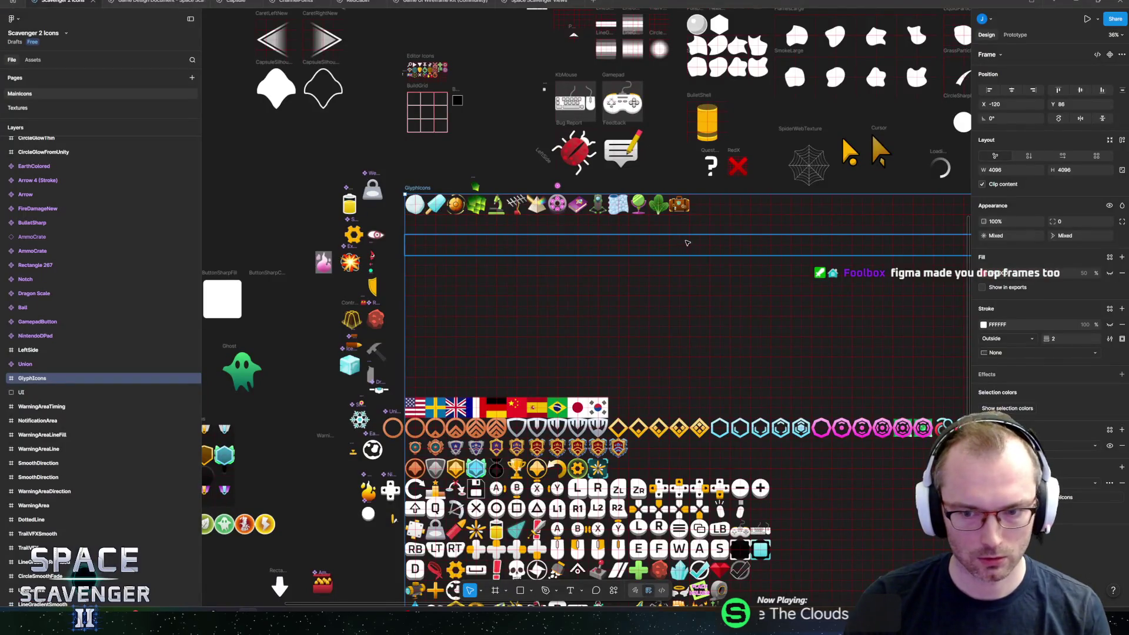
# Go to the Textures page and select the 3840×2160 Loading4K frame.
pyautogui.scroll(-2, 620, 308)
pyautogui.hscroll(4, 621, 308)
pyautogui.moveTo(621, 308); pyautogui.dragTo(645, 298)
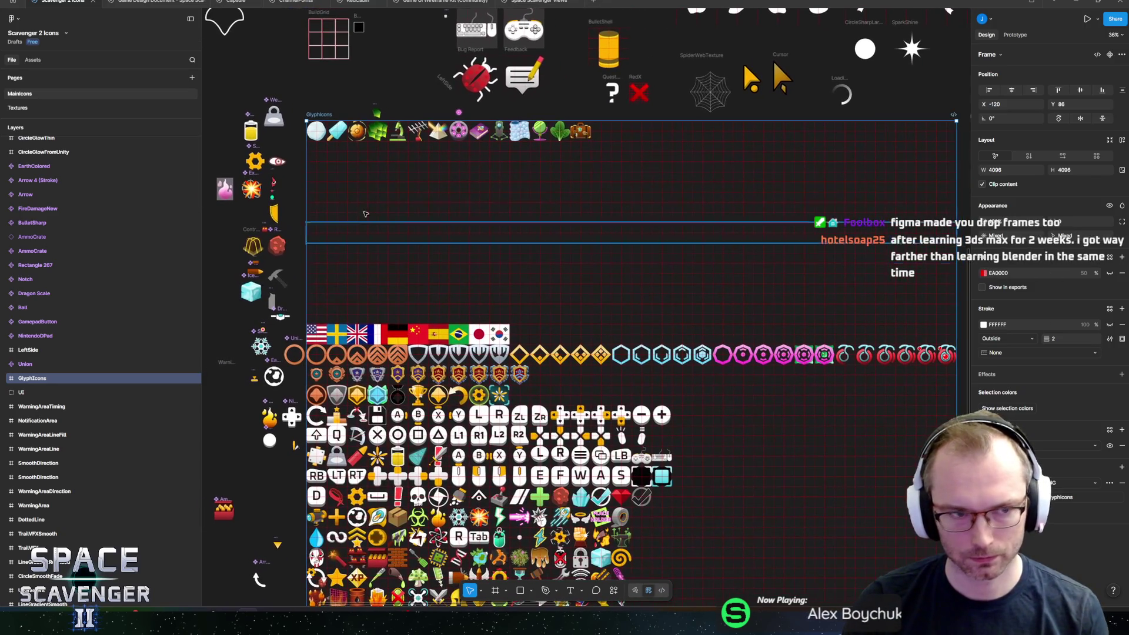
pyautogui.press('pagedown')
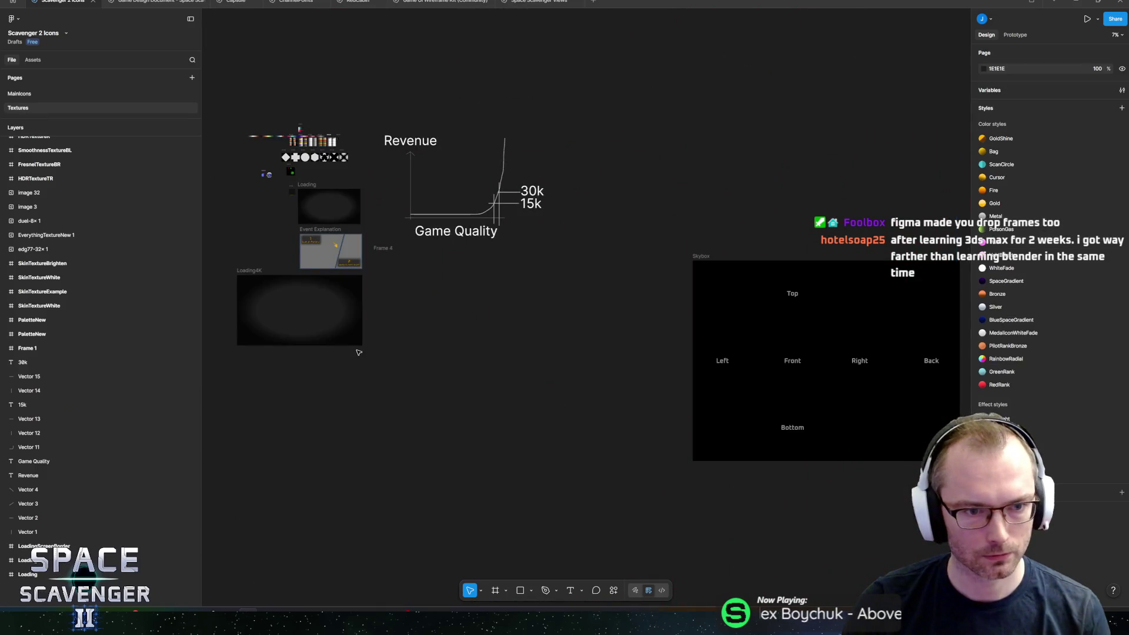
pyautogui.scroll(5, 529, 305)
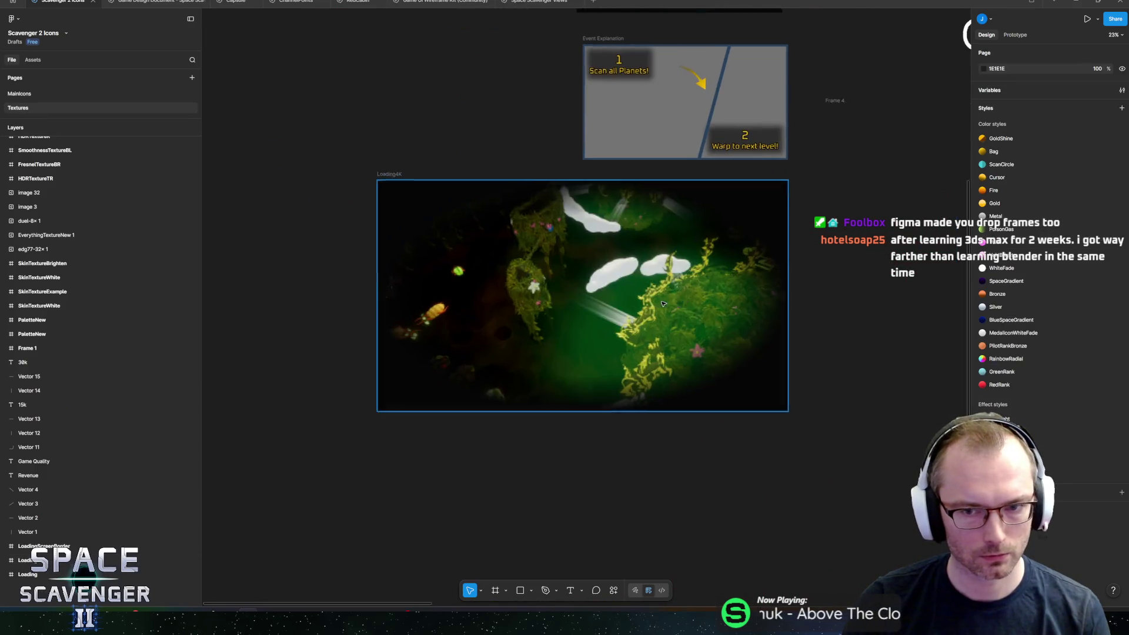
pyautogui.scroll(3, 608, 285)
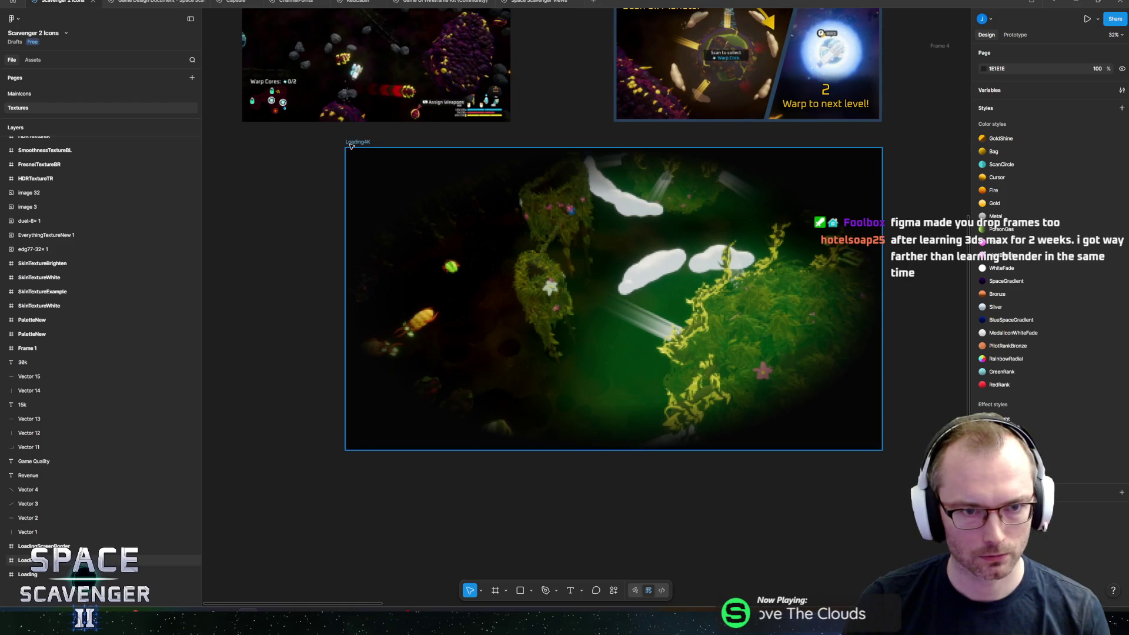
pyautogui.click(351, 144)
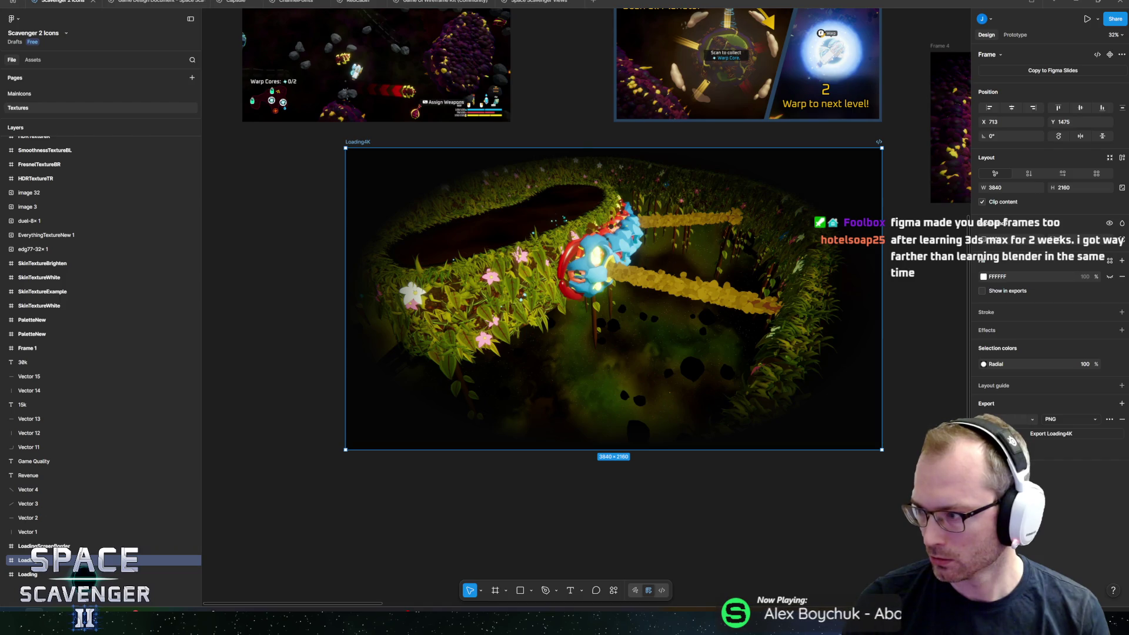
# Drop the lava screenshot into Loading4K, align it beneath Vignette, and name it InfernalNew.
pyautogui.moveTo(1053, 340)
pyautogui.mouseDown()
pyautogui.moveTo(712, 304)
pyautogui.moveTo(676, 315)
pyautogui.mouseUp()
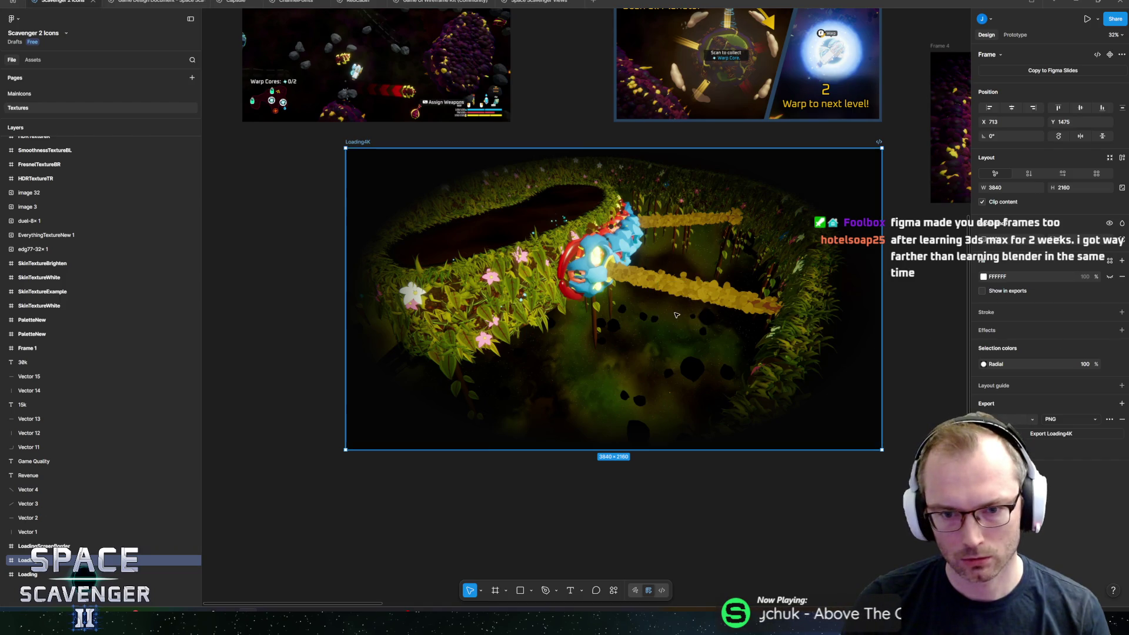
pyautogui.moveTo(596, 302); pyautogui.dragTo(537, 287)
pyautogui.scroll(-6, 93, 391)
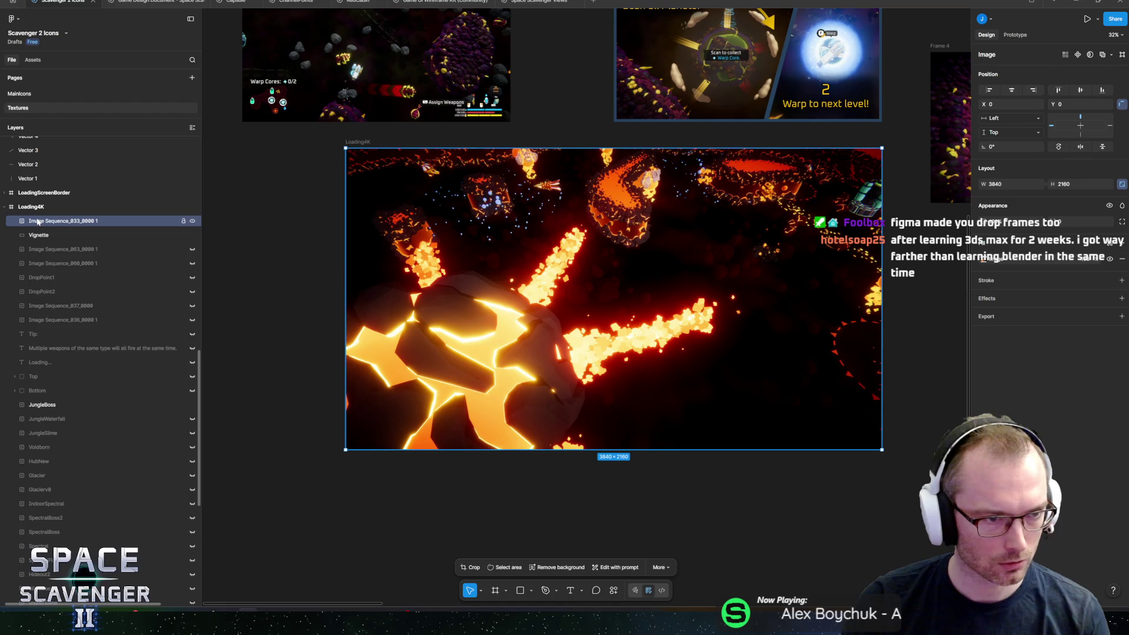
pyautogui.moveTo(41, 401); pyautogui.dragTo(41, 401)
pyautogui.write('InfernalNew')
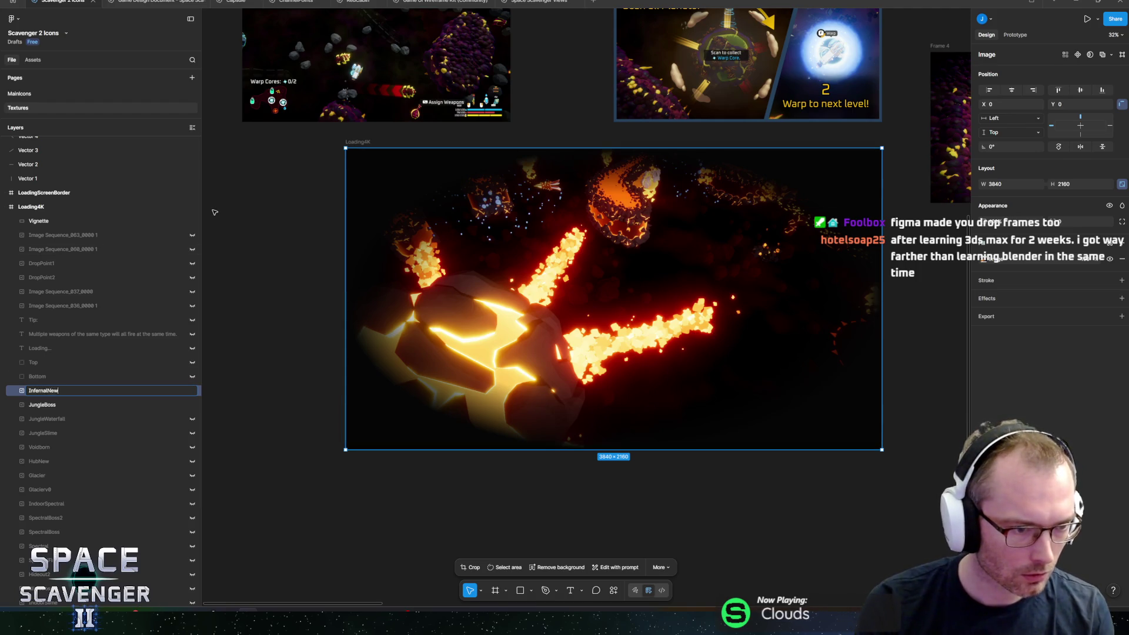
pyautogui.press('Return')
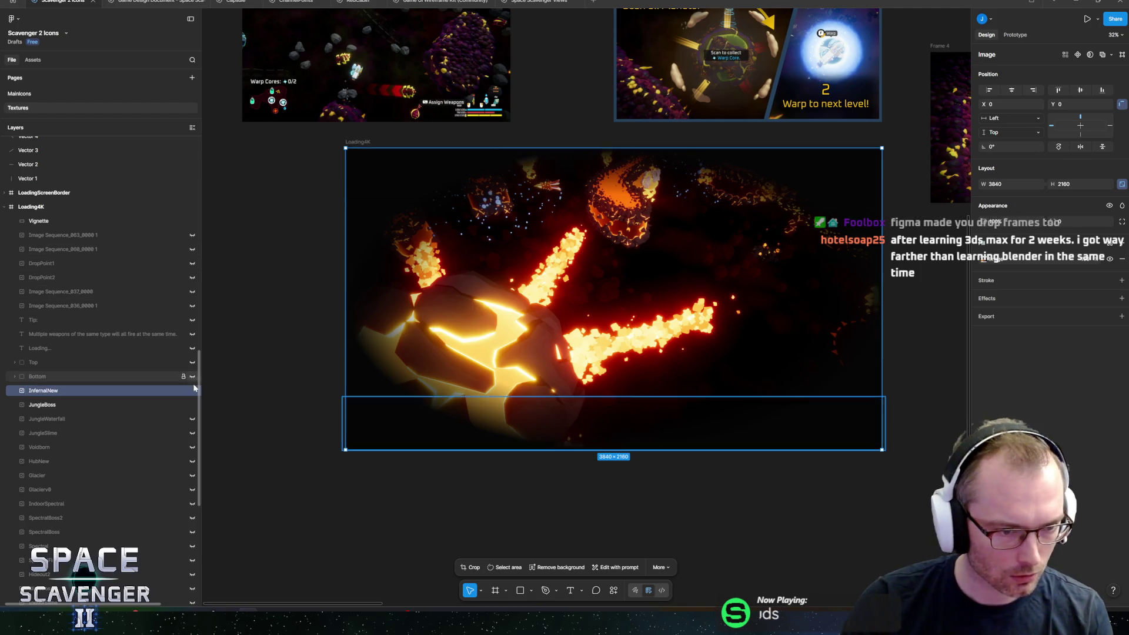
# Compare InfernalNew with the old Lava layer by toggling their visibility.
pyautogui.hscroll(2, 593, 268)
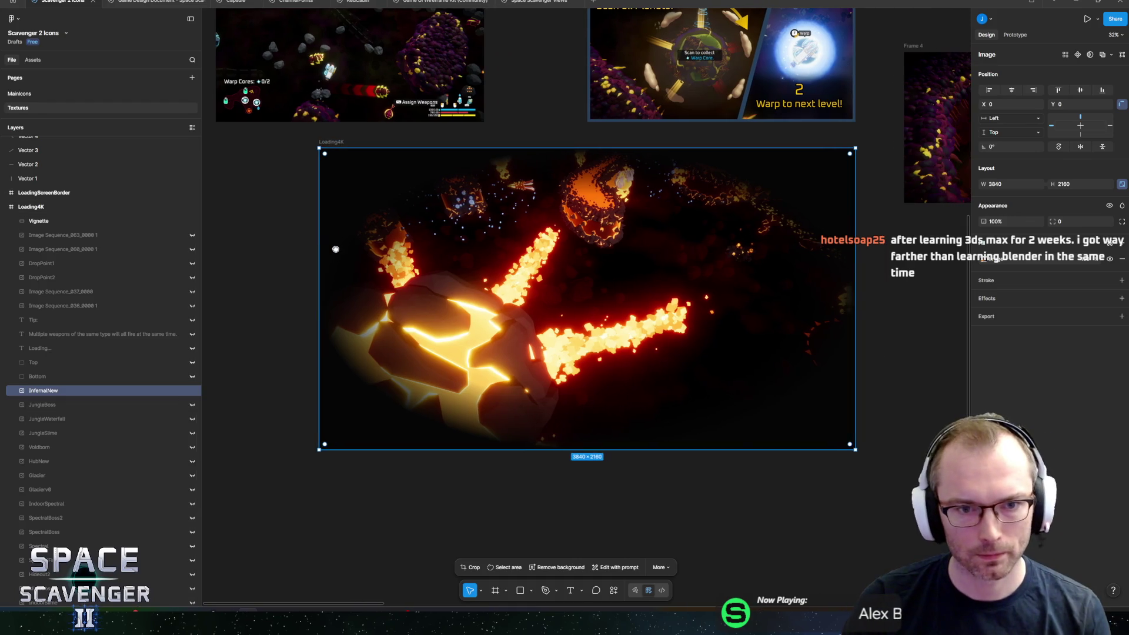
pyautogui.scroll(-5, 135, 347)
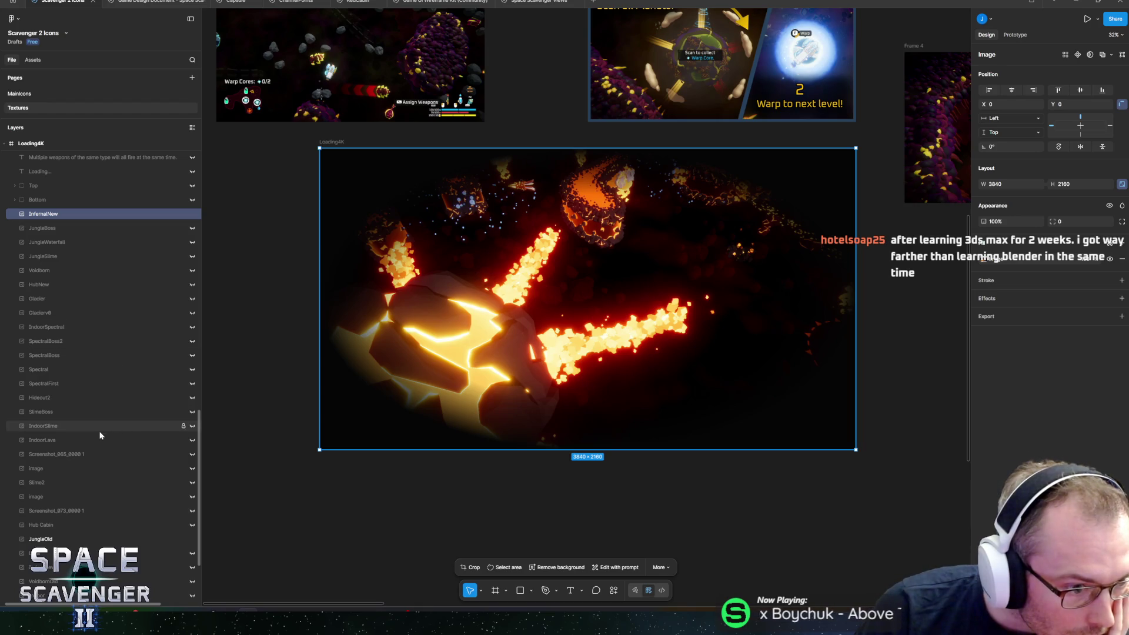
pyautogui.scroll(-2, 159, 440)
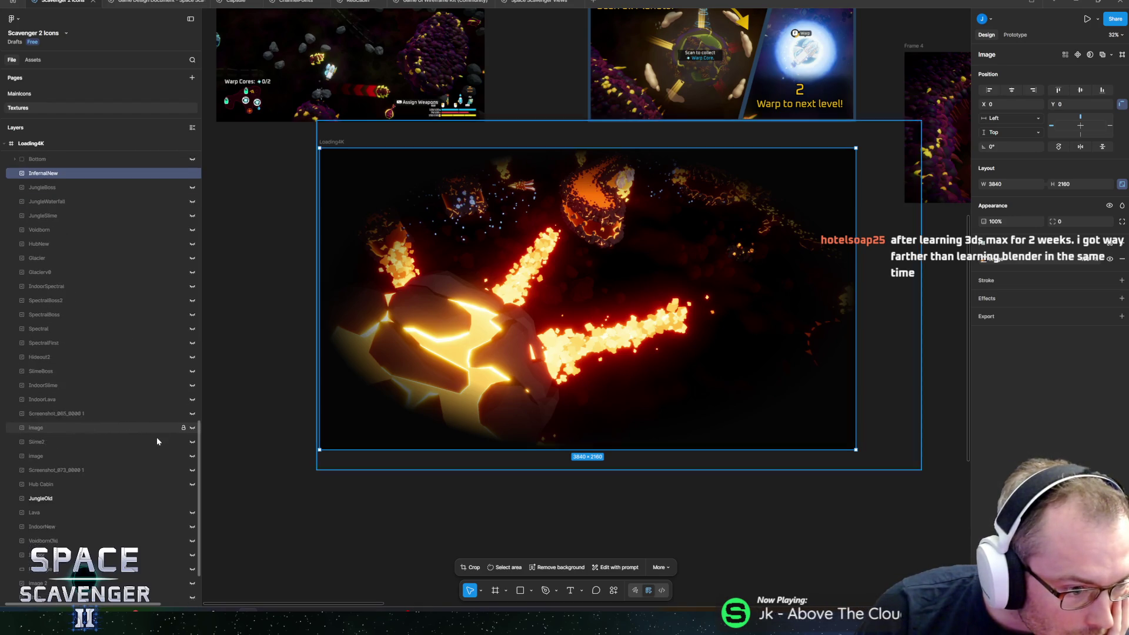
pyautogui.scroll(-2, 157, 436)
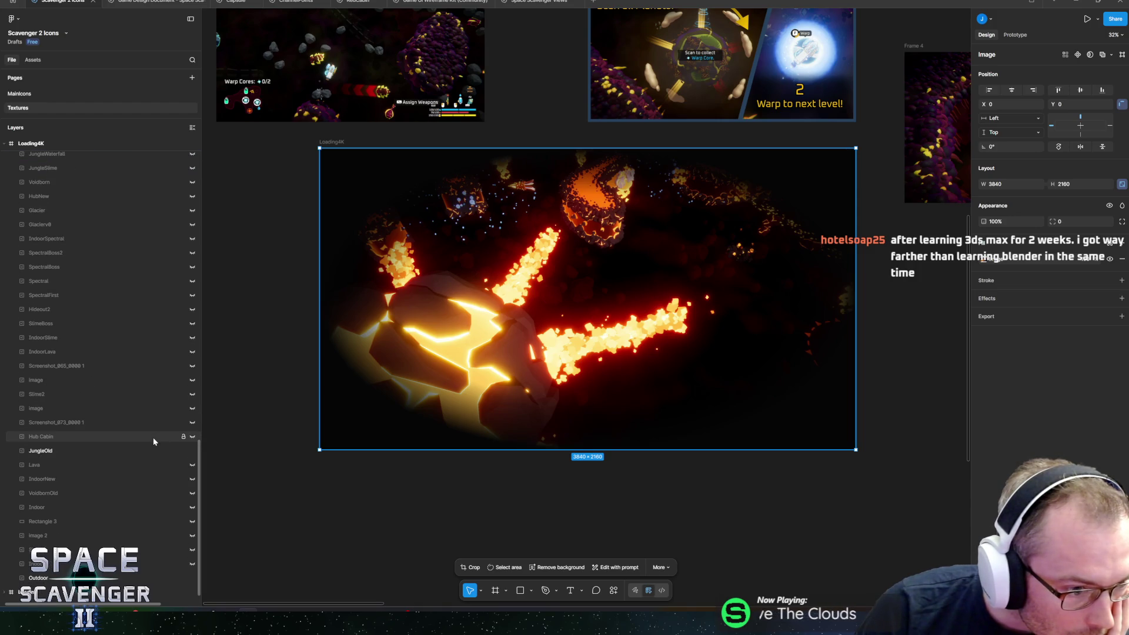
pyautogui.click(191, 466)
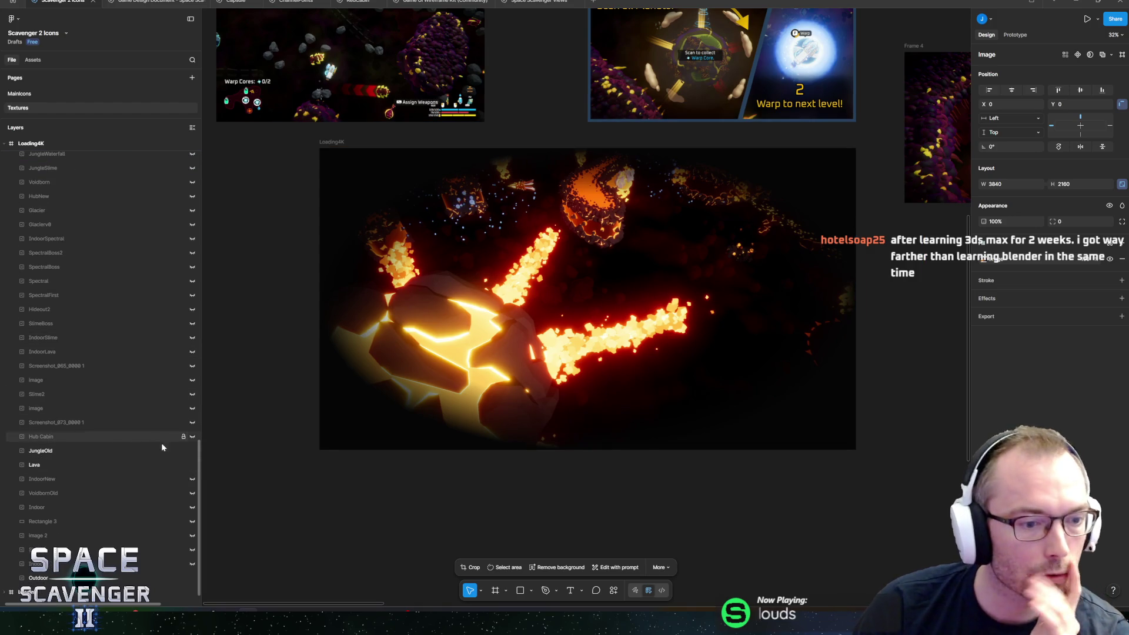
pyautogui.scroll(6, 137, 358)
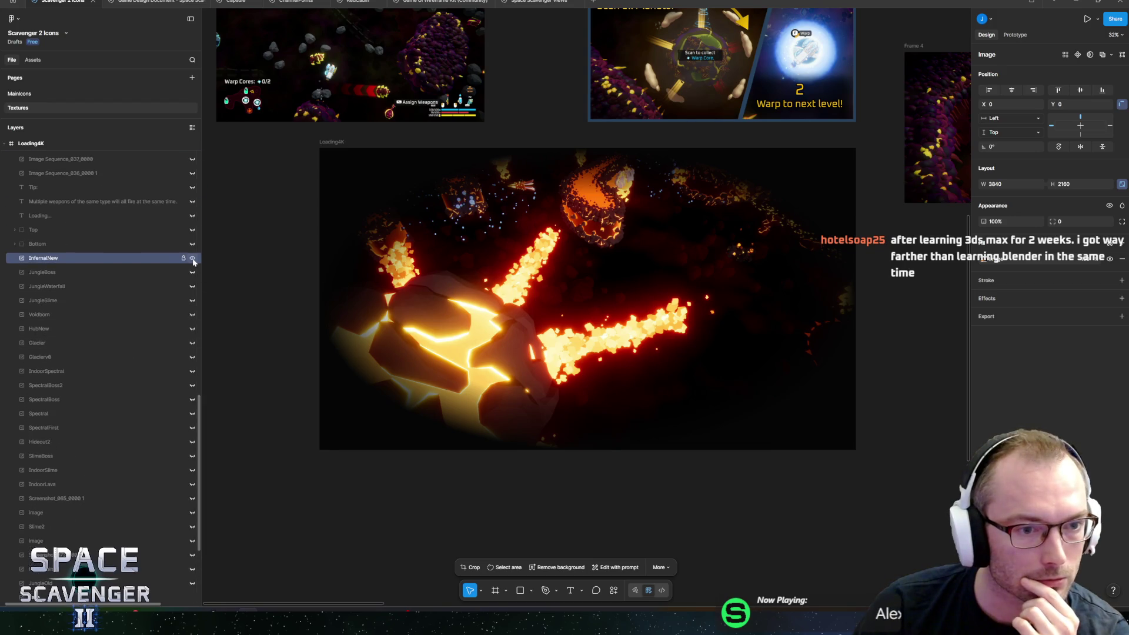
pyautogui.click(192, 258)
pyautogui.click(192, 259)
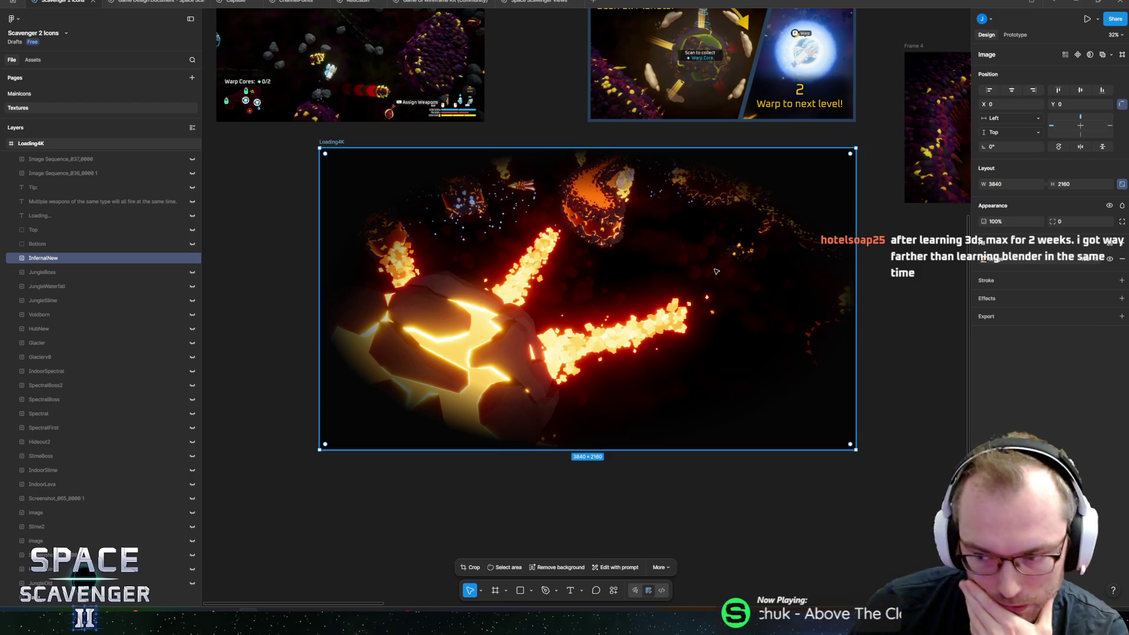
pyautogui.hotkey('alt', 'Tab')
pyautogui.hotkey('alt', 'Tab')
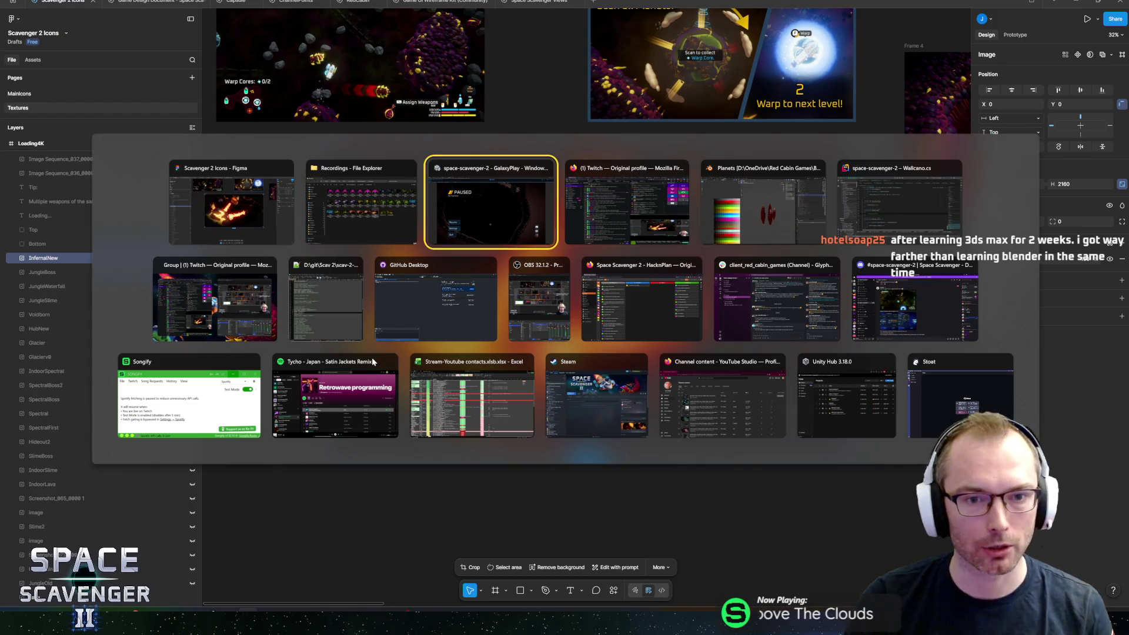
# Restore Unity's full editor layout and show the Lighting window with CustomLightingSettings.
pyautogui.press('Escape')
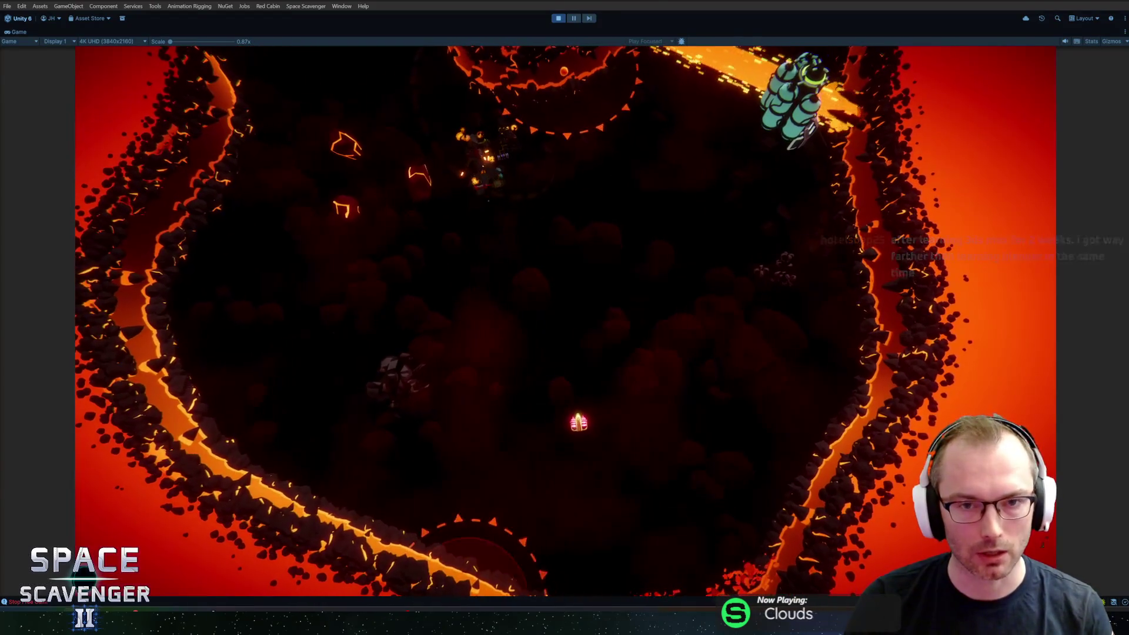
pyautogui.hotkey('ctrl', '1')
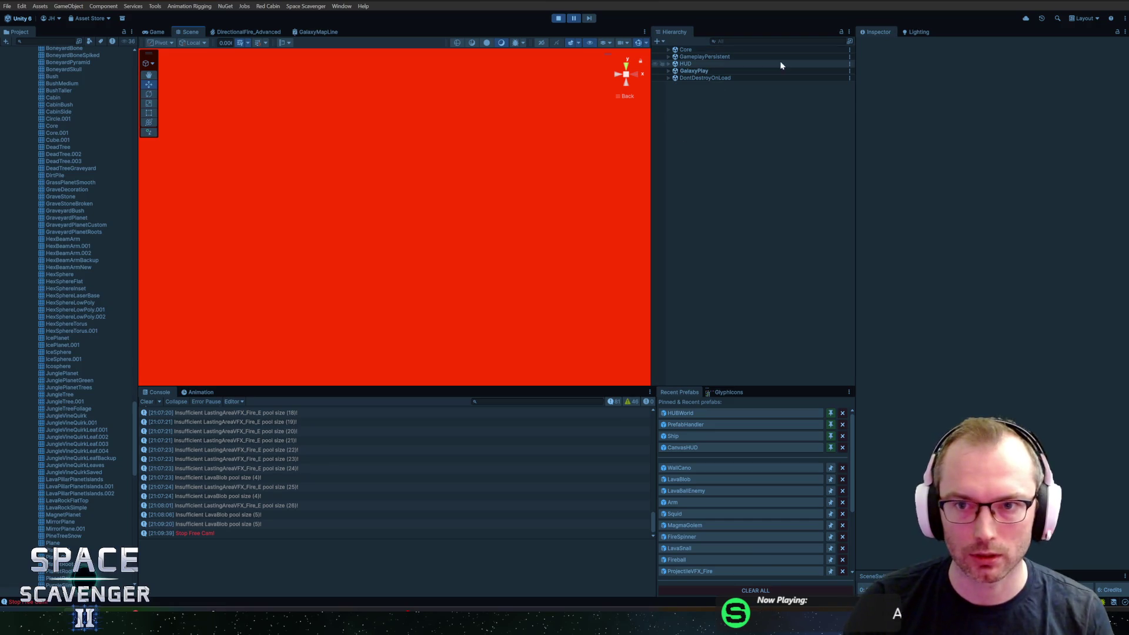
pyautogui.click(911, 35)
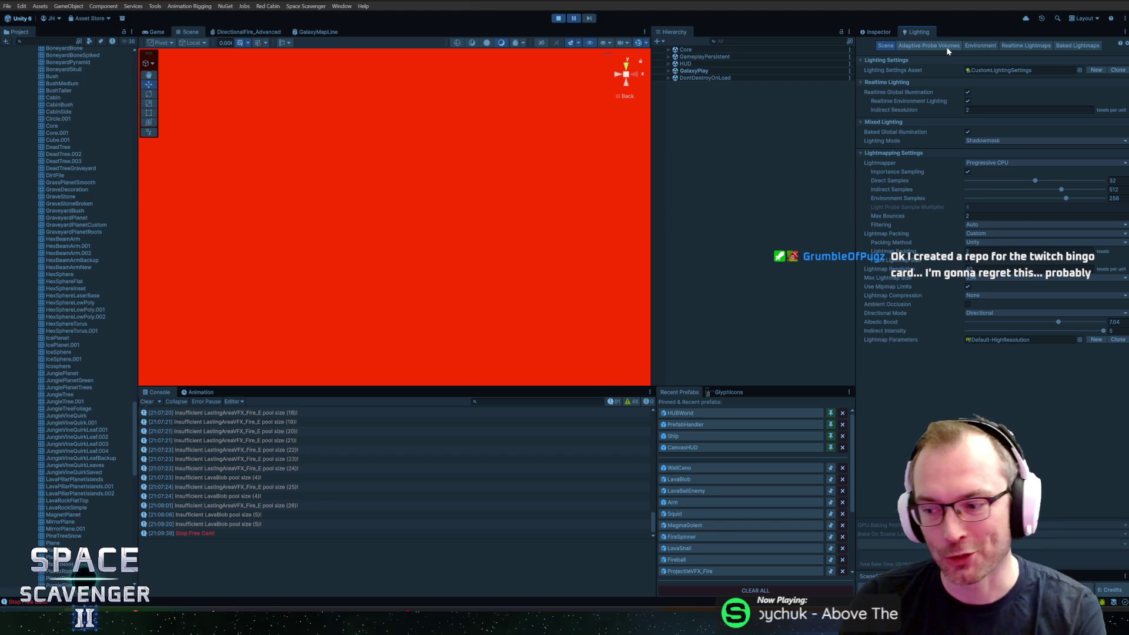
# Replace the scene's SkyboxFire skybox material with SkyboxGlacier in Lighting > Environment.
pyautogui.click(878, 32)
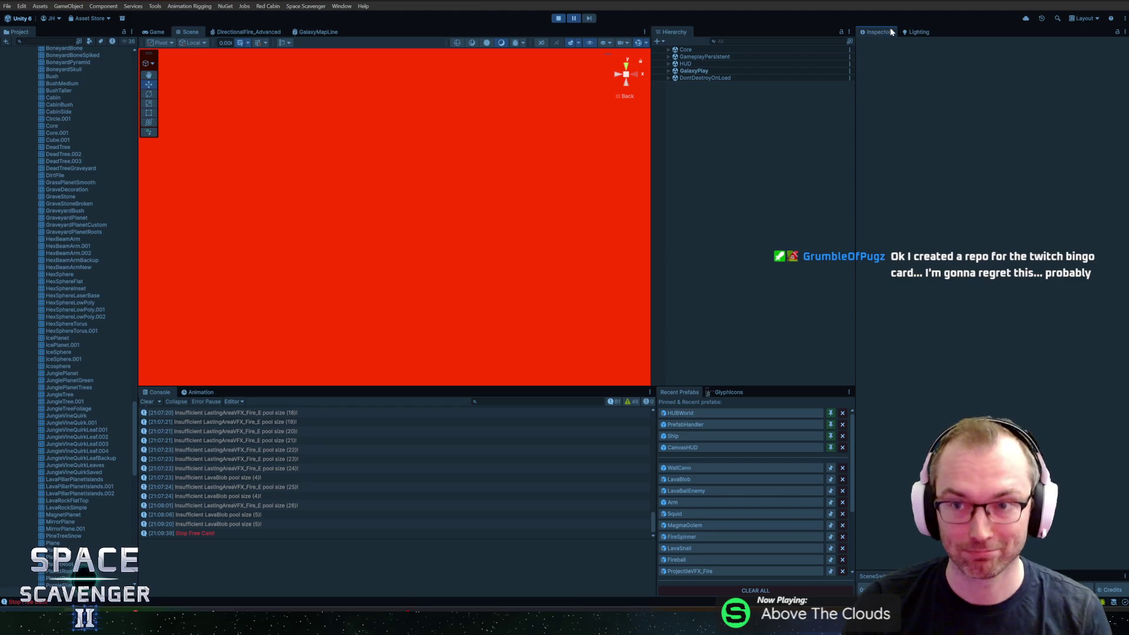
pyautogui.click(906, 33)
pyautogui.click(1028, 48)
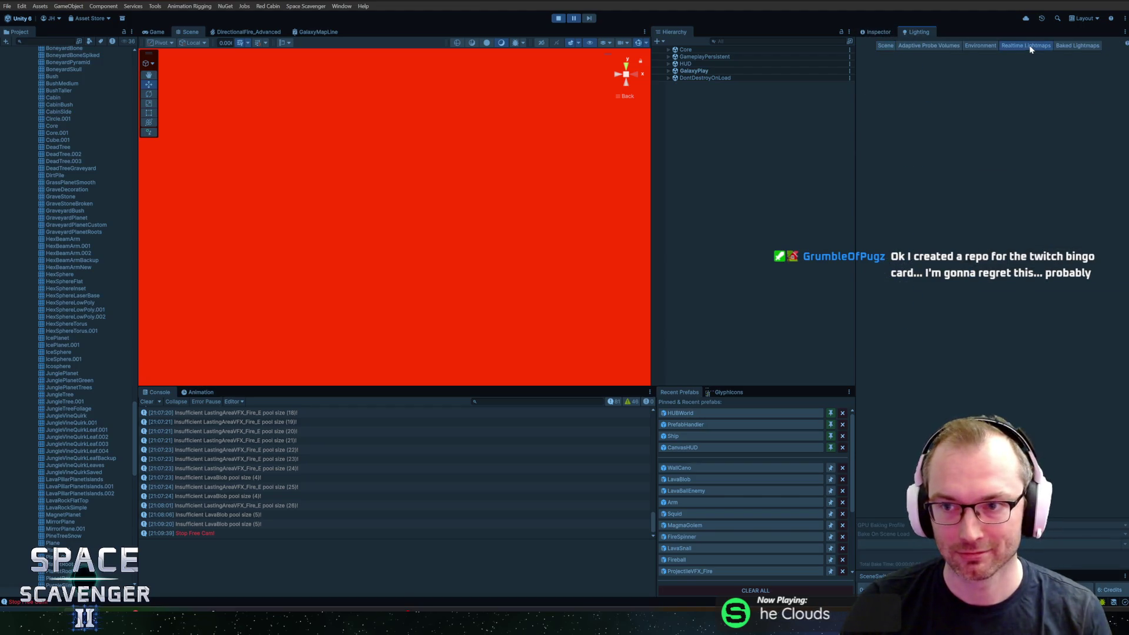
pyautogui.click(969, 46)
pyautogui.rightClick(986, 71)
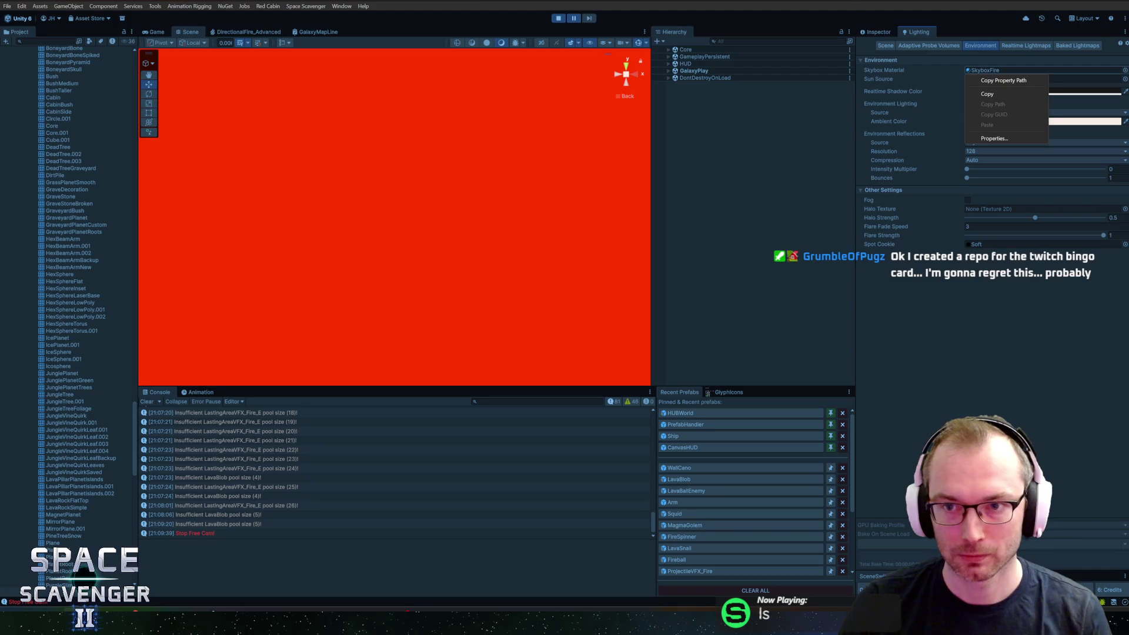
pyautogui.press('Escape')
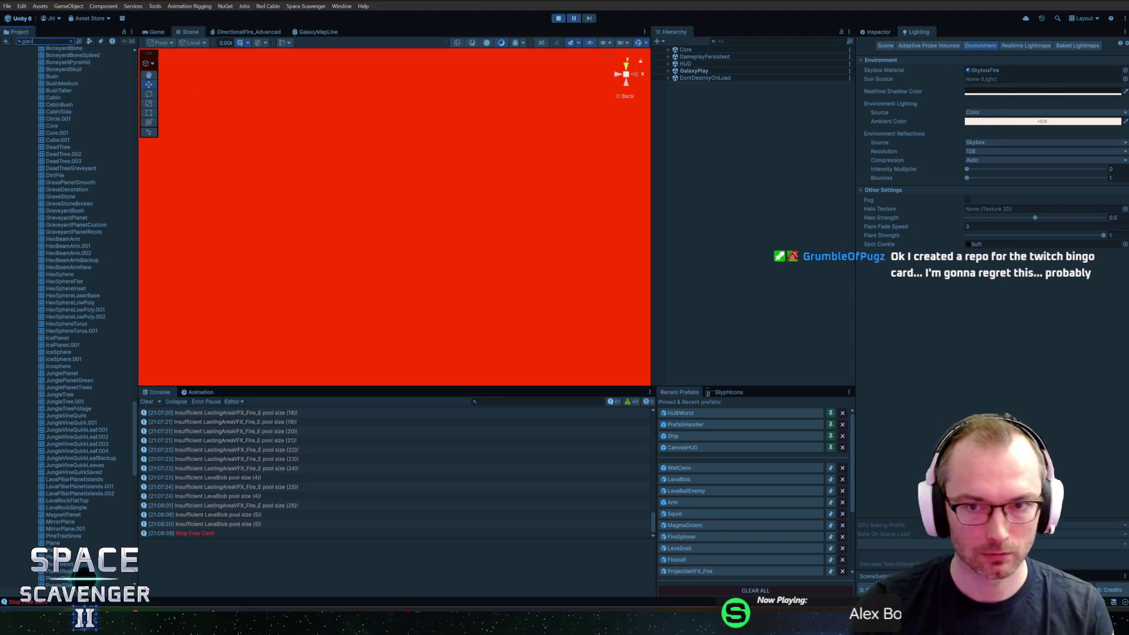
pyautogui.write('er')
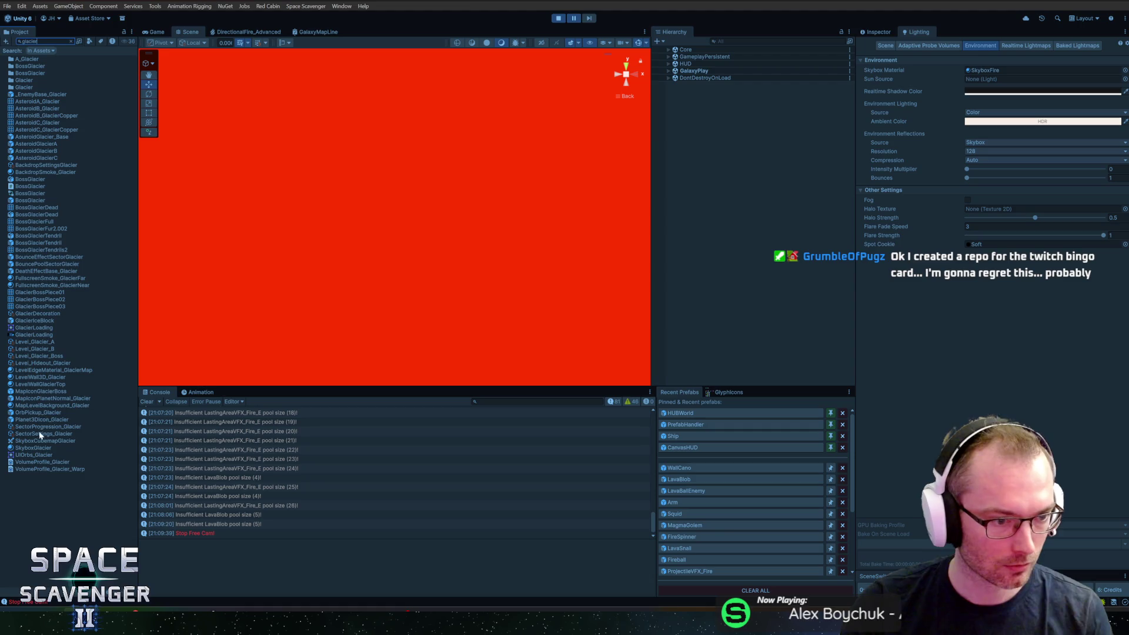
pyautogui.moveTo(35, 448); pyautogui.dragTo(1005, 84)
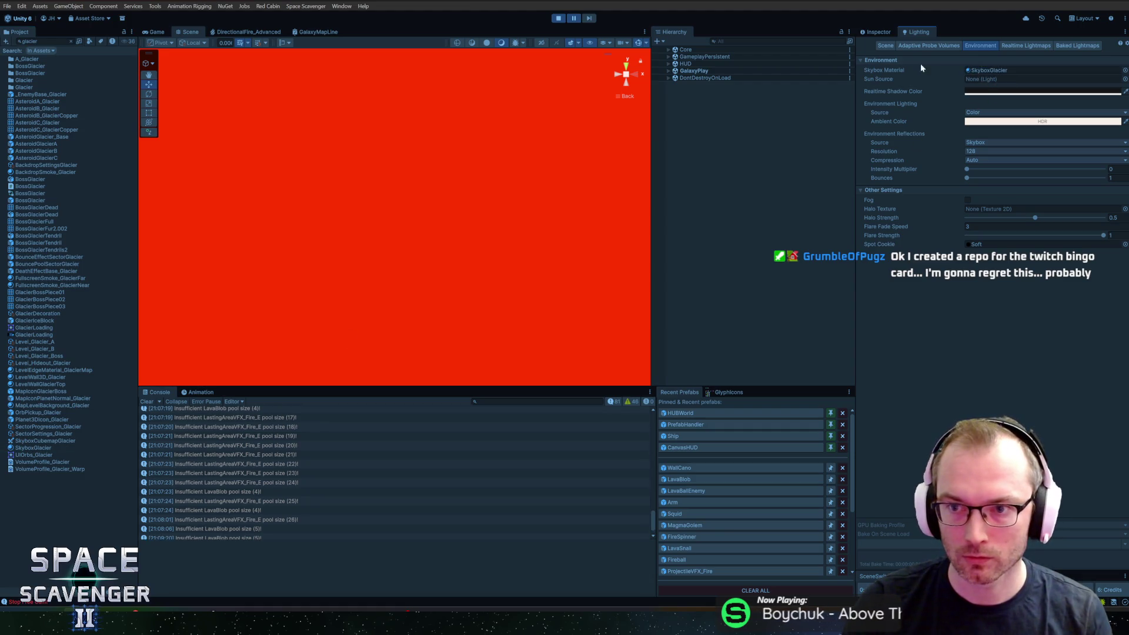
# Find SmokeLayerCurved(Clone) in the Hierarchy and drop BackdropSmoke_Glacier onto its Element 0 material.
pyautogui.click(872, 34)
pyautogui.click(756, 39)
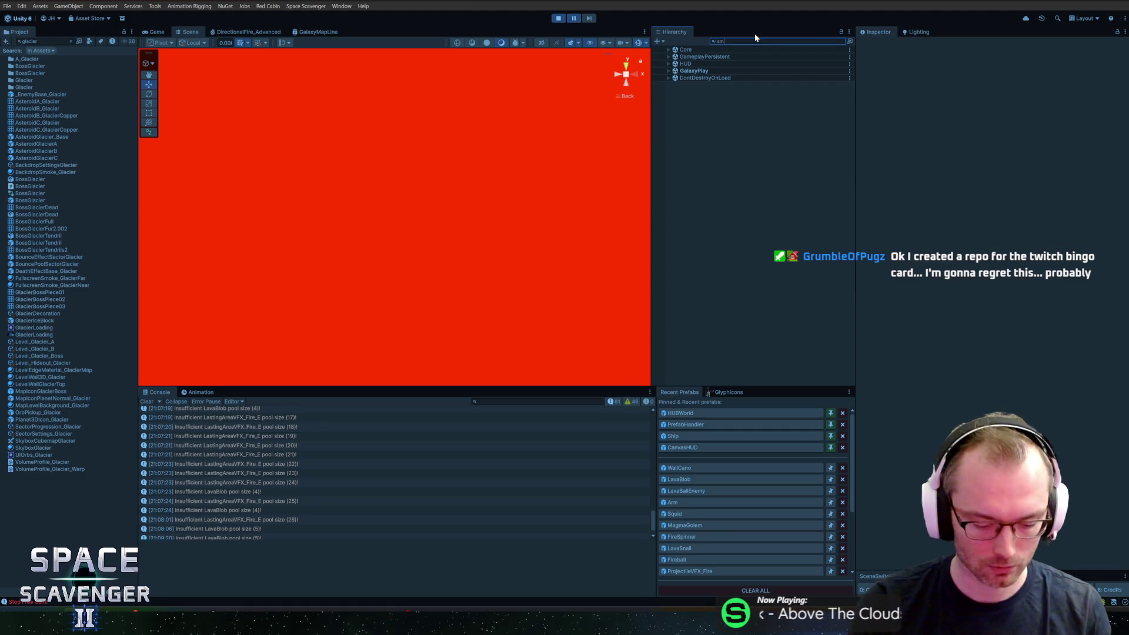
pyautogui.write('okela')
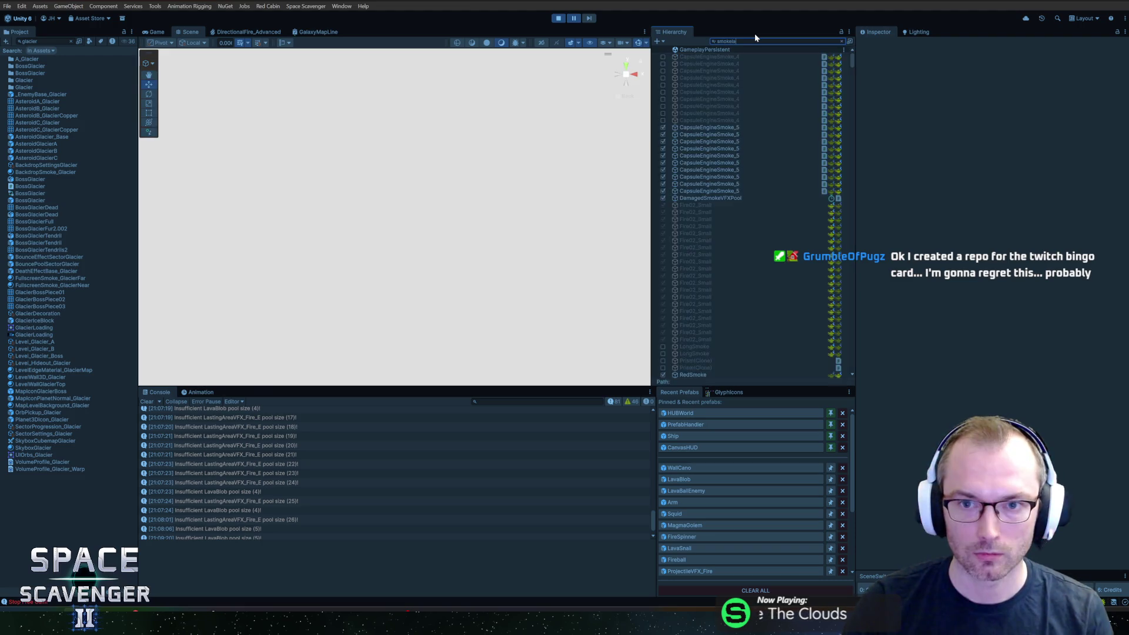
pyautogui.click(741, 70)
pyautogui.rightClick(1007, 156)
pyautogui.press('Escape')
pyautogui.click(996, 157)
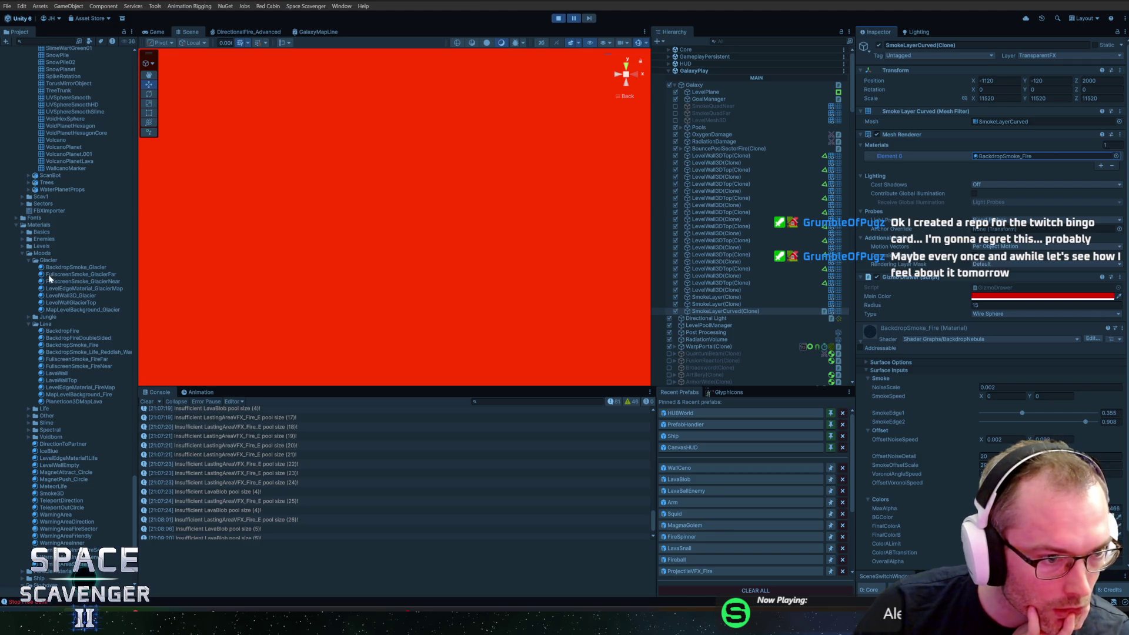
pyautogui.moveTo(49, 271)
pyautogui.mouseDown()
pyautogui.moveTo(470, 270)
pyautogui.moveTo(1013, 150)
pyautogui.moveTo(1015, 164)
pyautogui.mouseUp()
# Maximize the Game view to watch the running lava level full size.
pyautogui.click(167, 34)
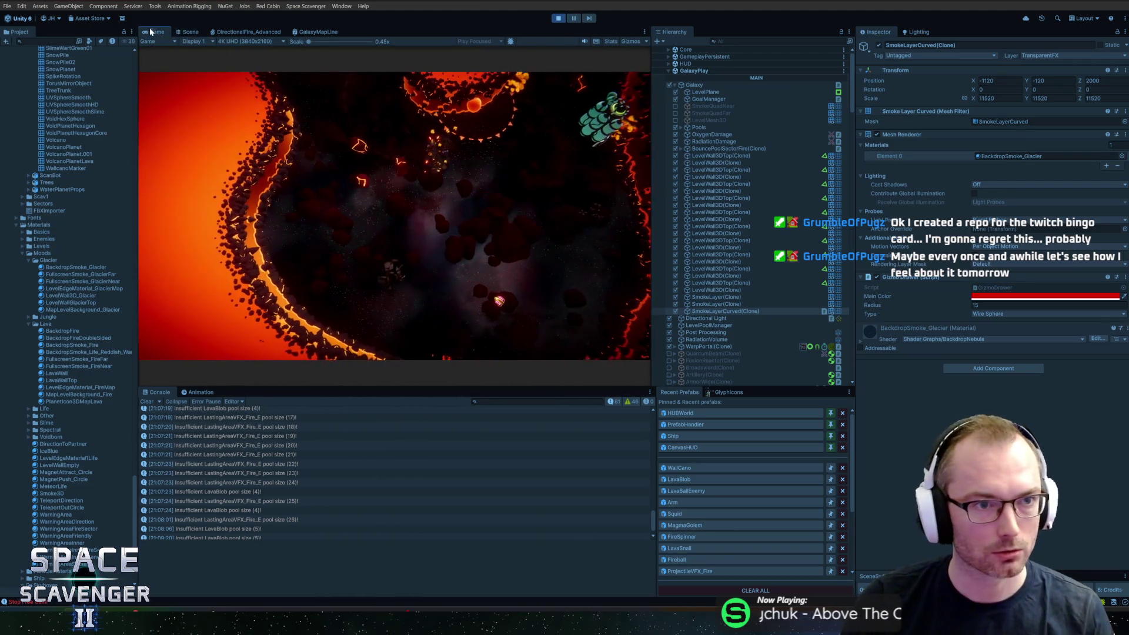
pyautogui.doubleClick(154, 32)
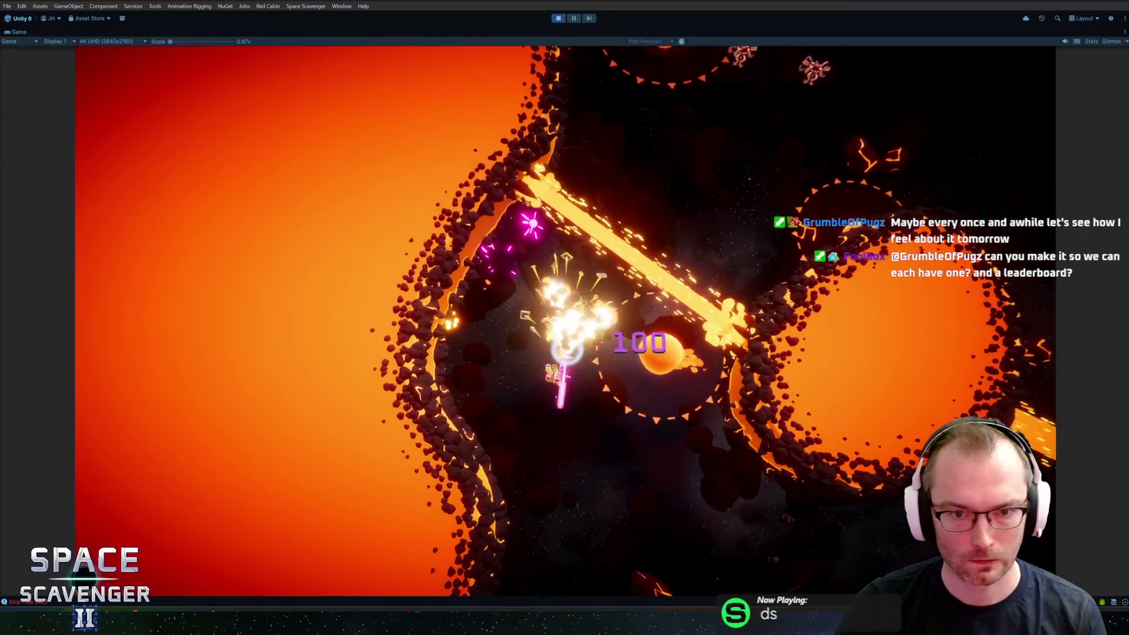
# Rerun the previous debug console command to restore the game HUD.
pyautogui.press('`')
pyautogui.press('Up')
pyautogui.press('Up')
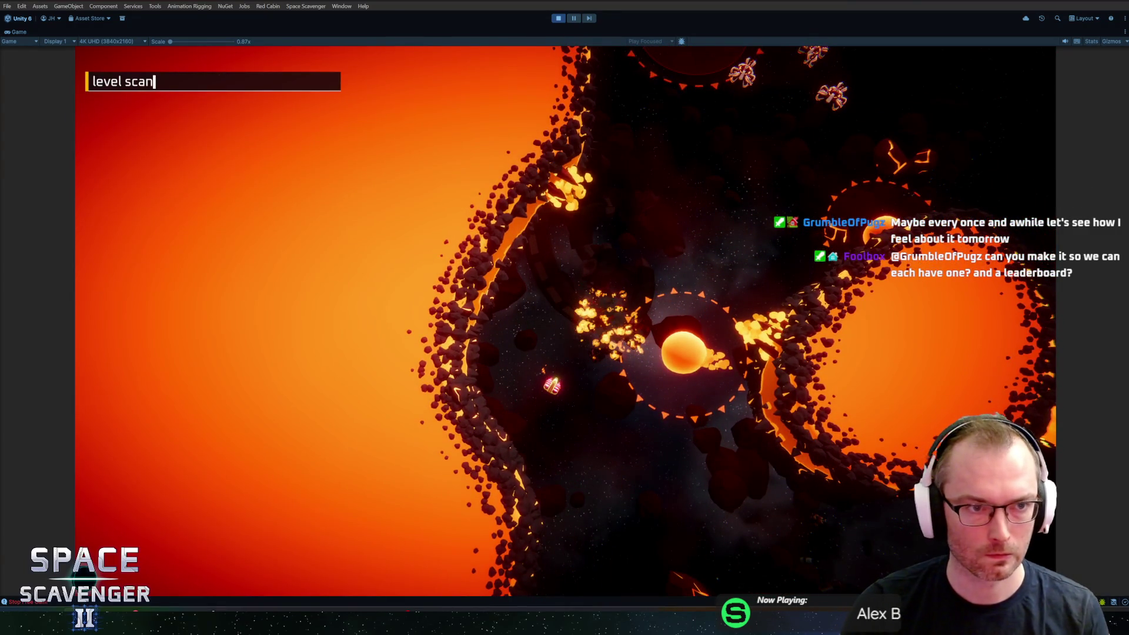
pyautogui.press('Return')
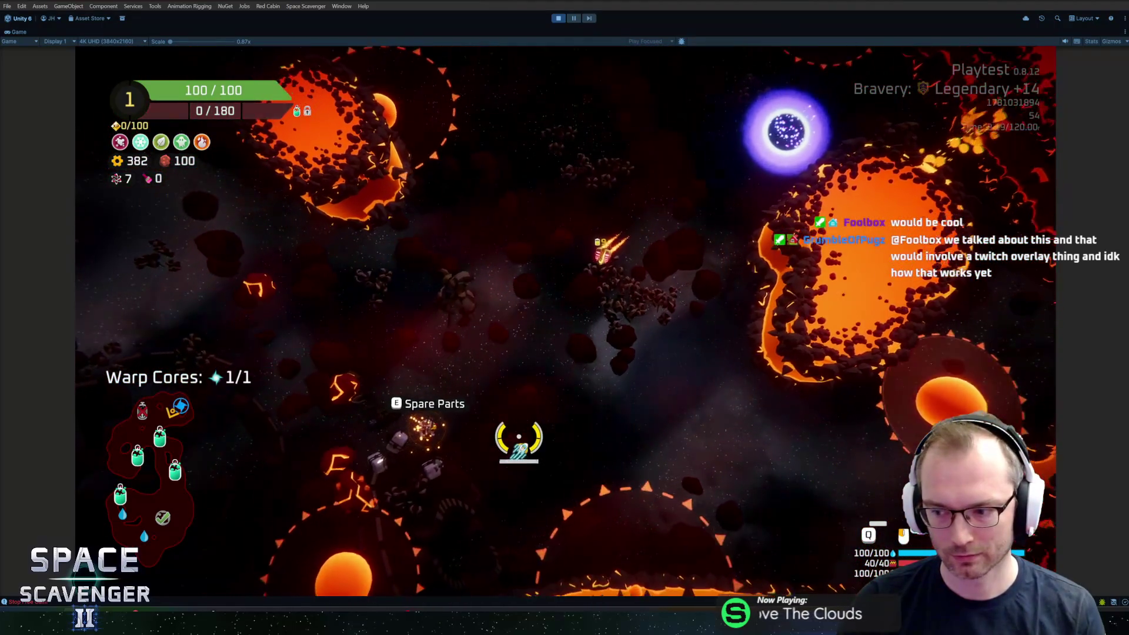
# Inspect a Spare Parts pickup and claim Oxygen Station rewards while flying the lava level.
pyautogui.press('e')
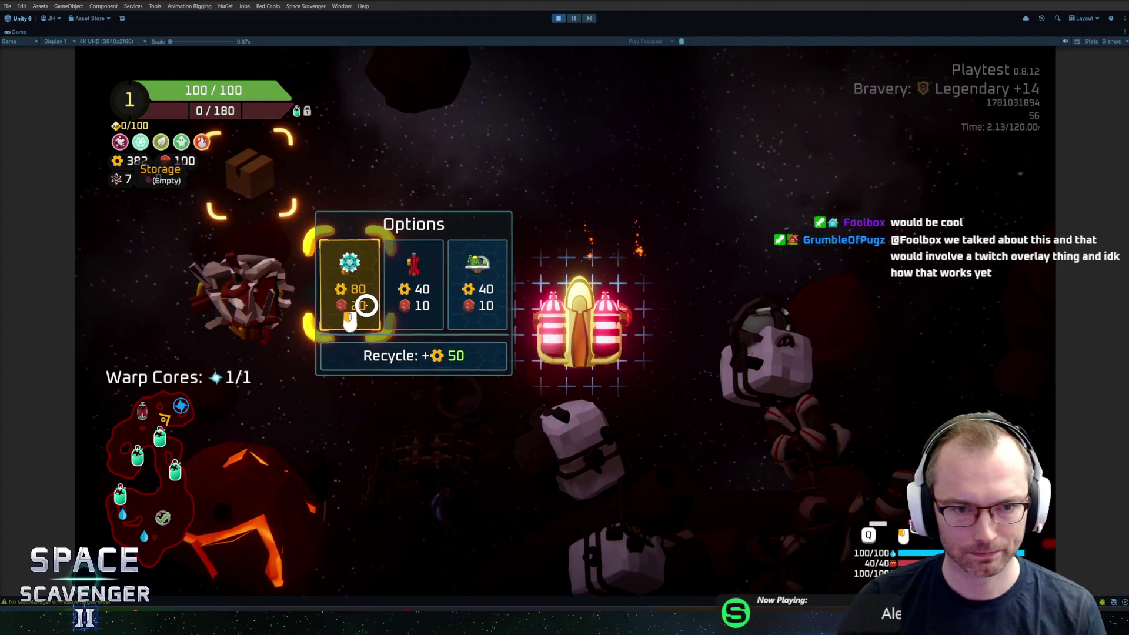
pyautogui.click(509, 342)
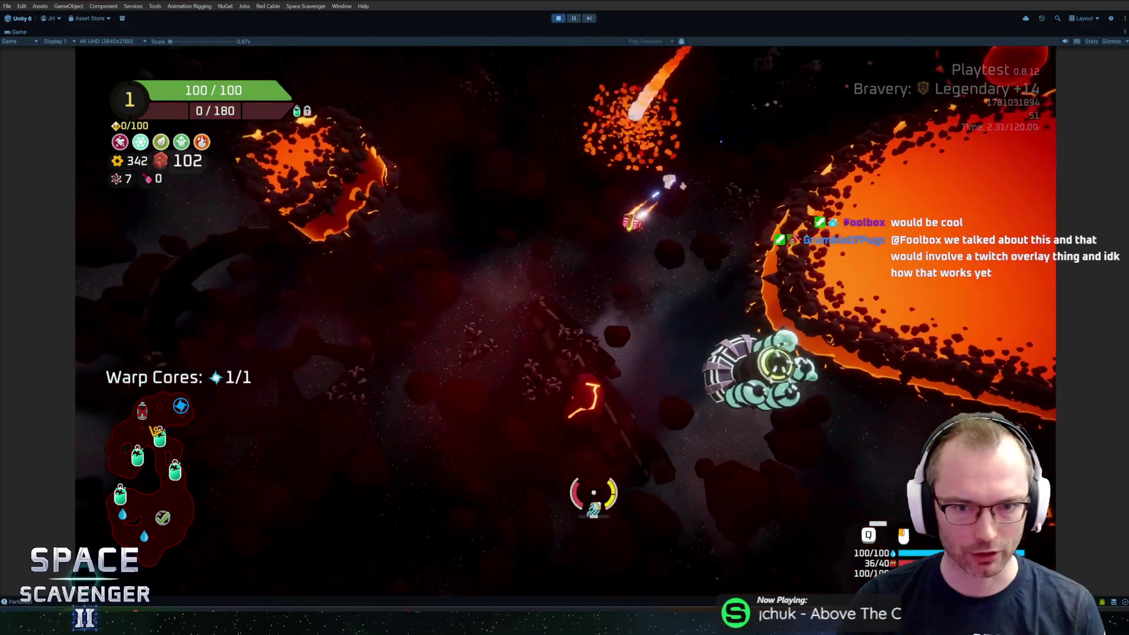
pyautogui.press('f')
pyautogui.click(564, 493)
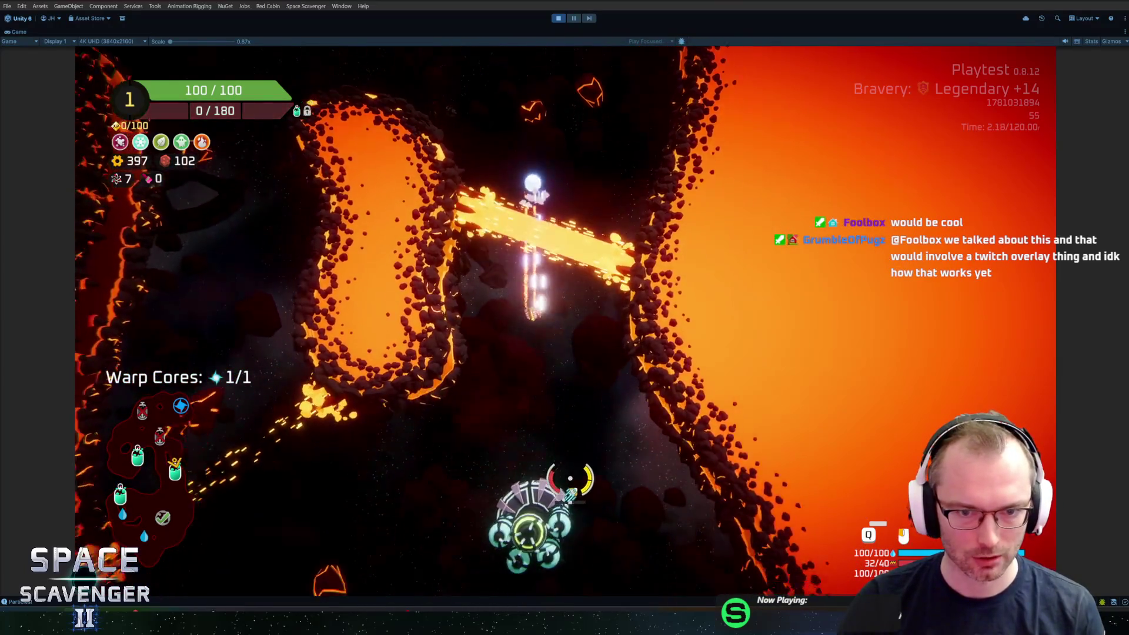
pyautogui.press('f')
pyautogui.click(590, 539)
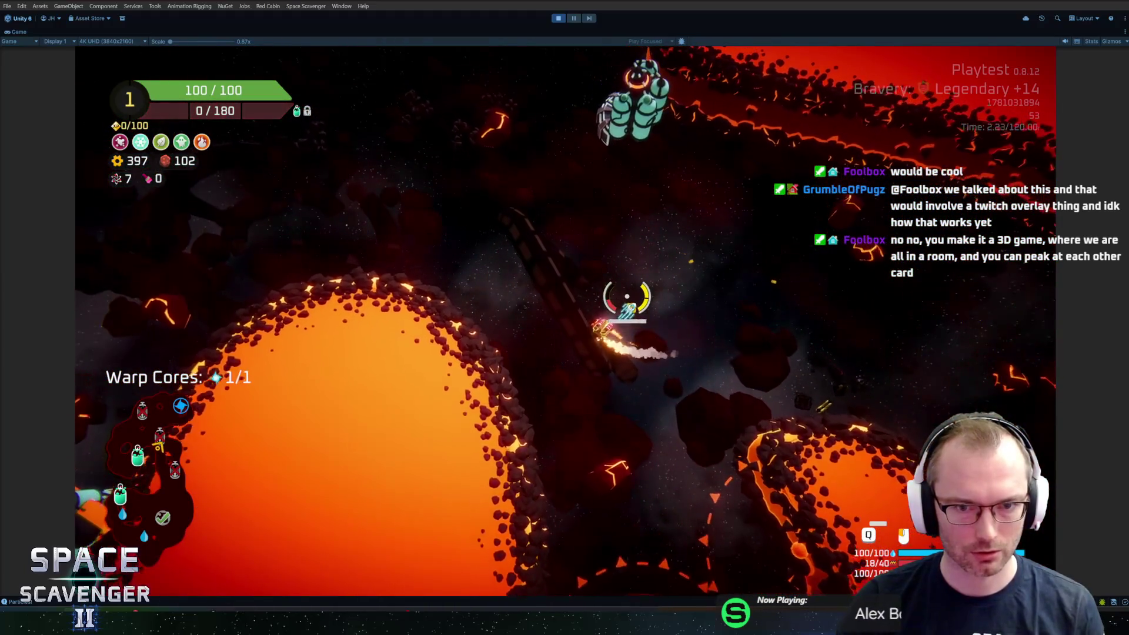
pyautogui.press('`')
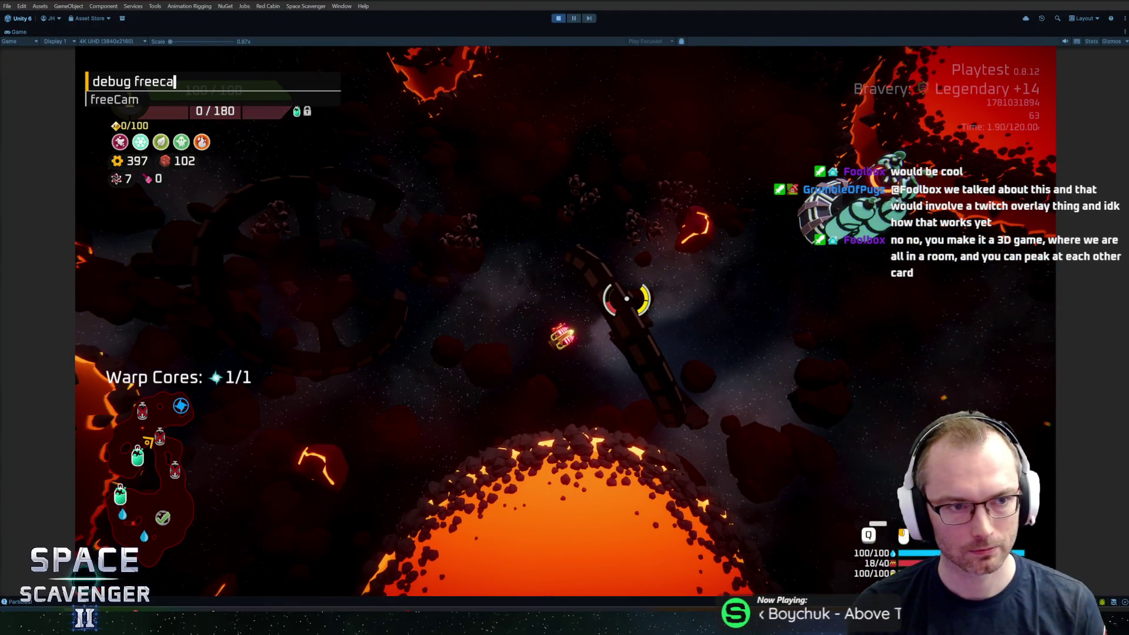
# Turn on the free camera and hide the game HUD with debug commands.
pyautogui.press('Return')
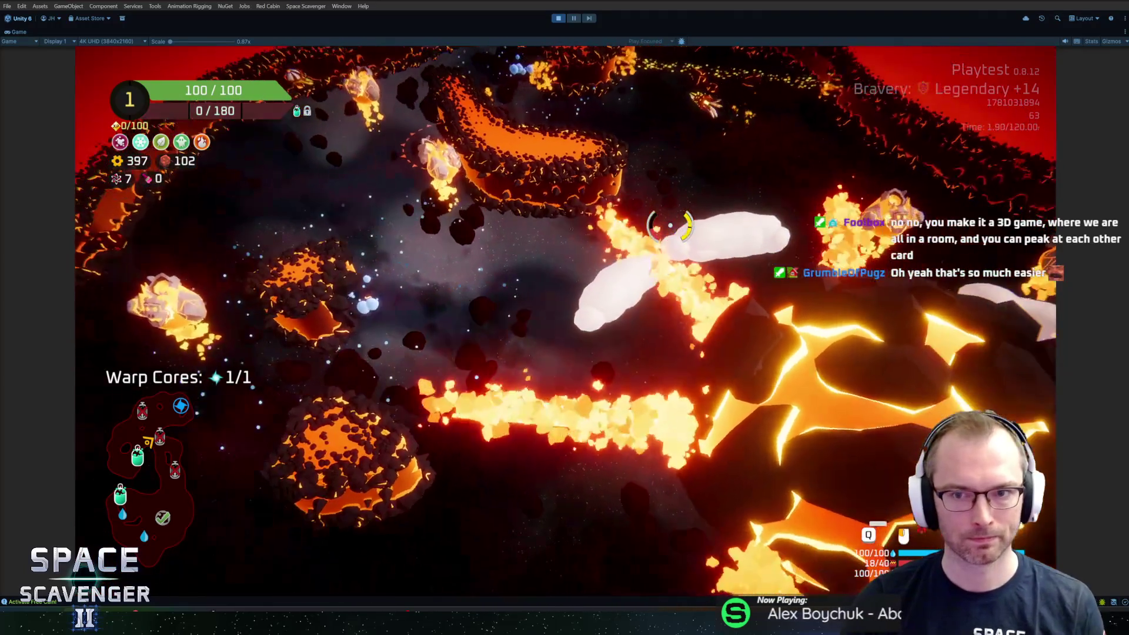
pyautogui.press('`')
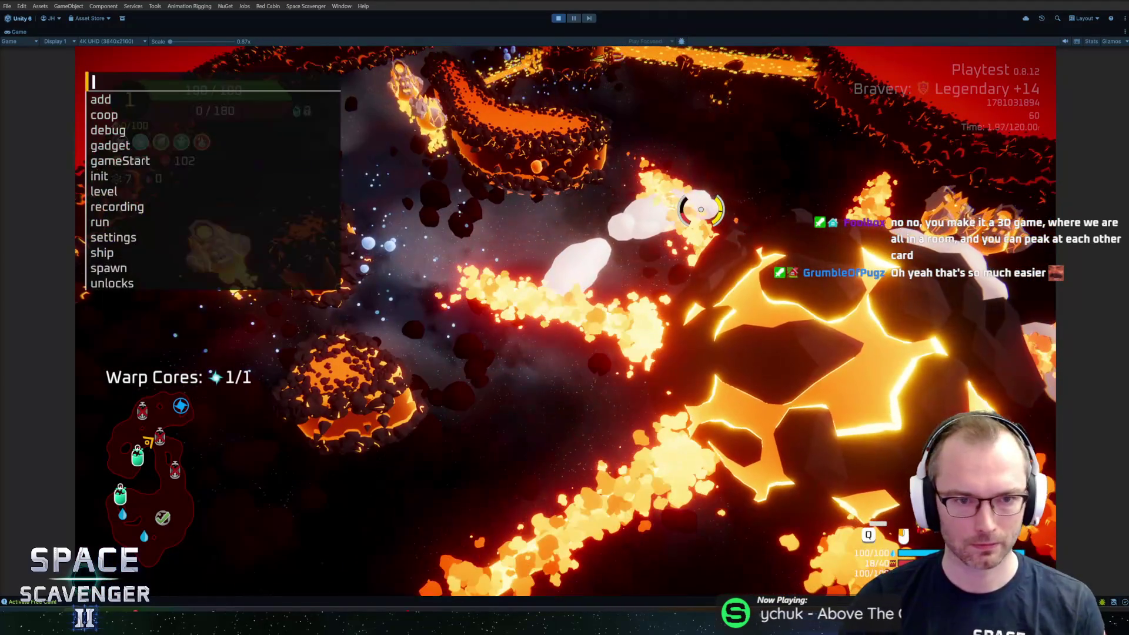
pyautogui.write('debug hideUI all 1')
pyautogui.press('Return')
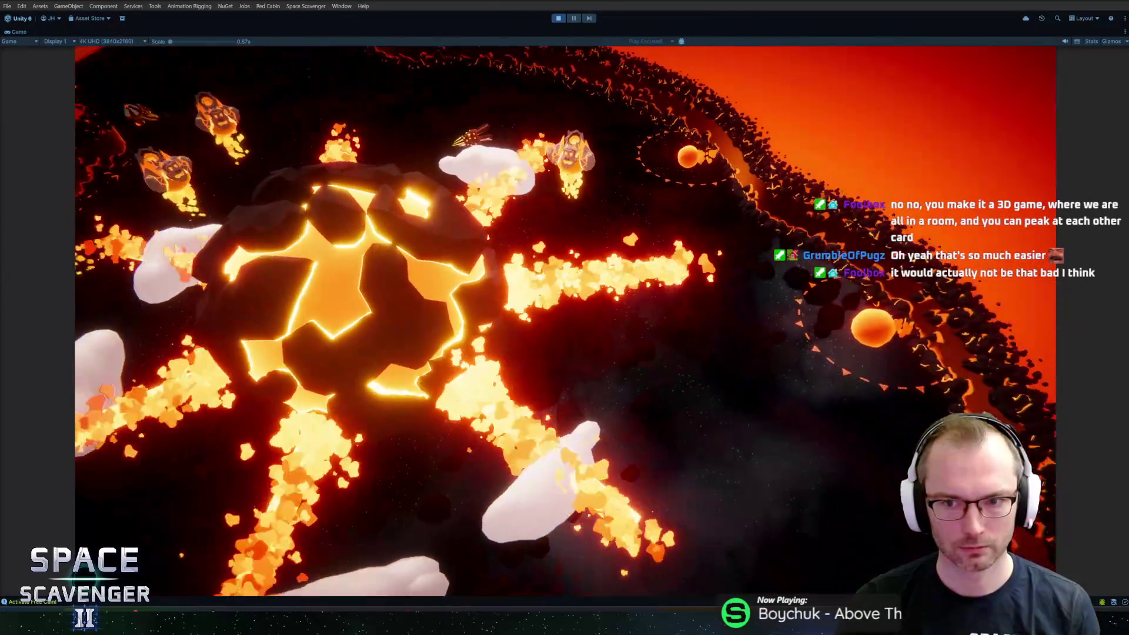
# Restore the HUD, toggle the free camera, warp out, and un-maximize the Game view.
pyautogui.press('`')
pyautogui.press('Up')
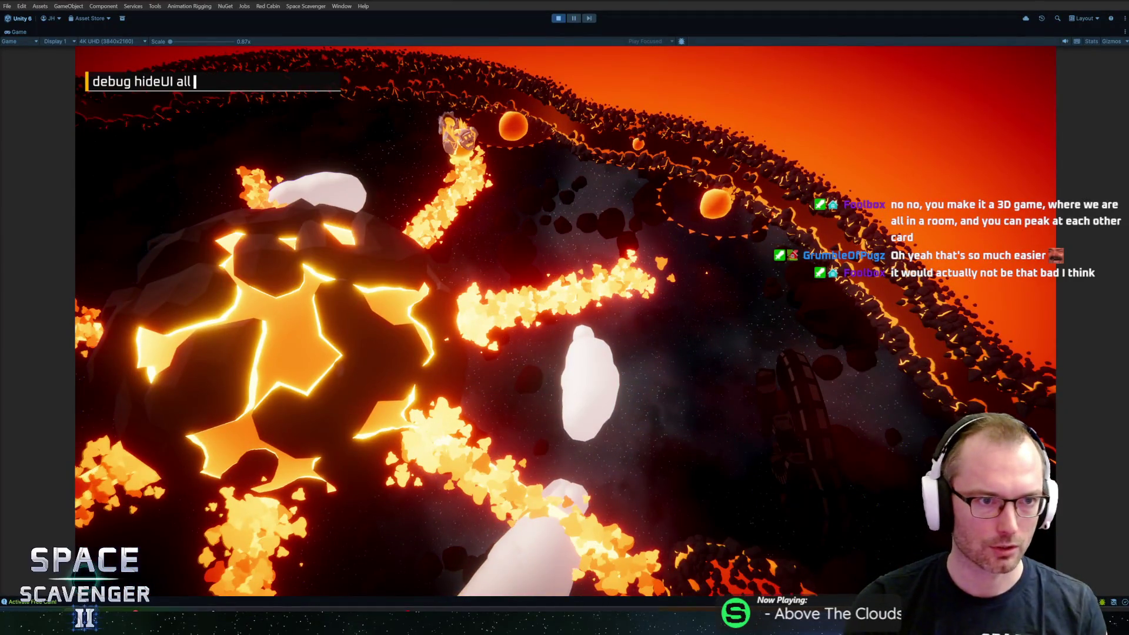
pyautogui.write('1')
pyautogui.press('Return')
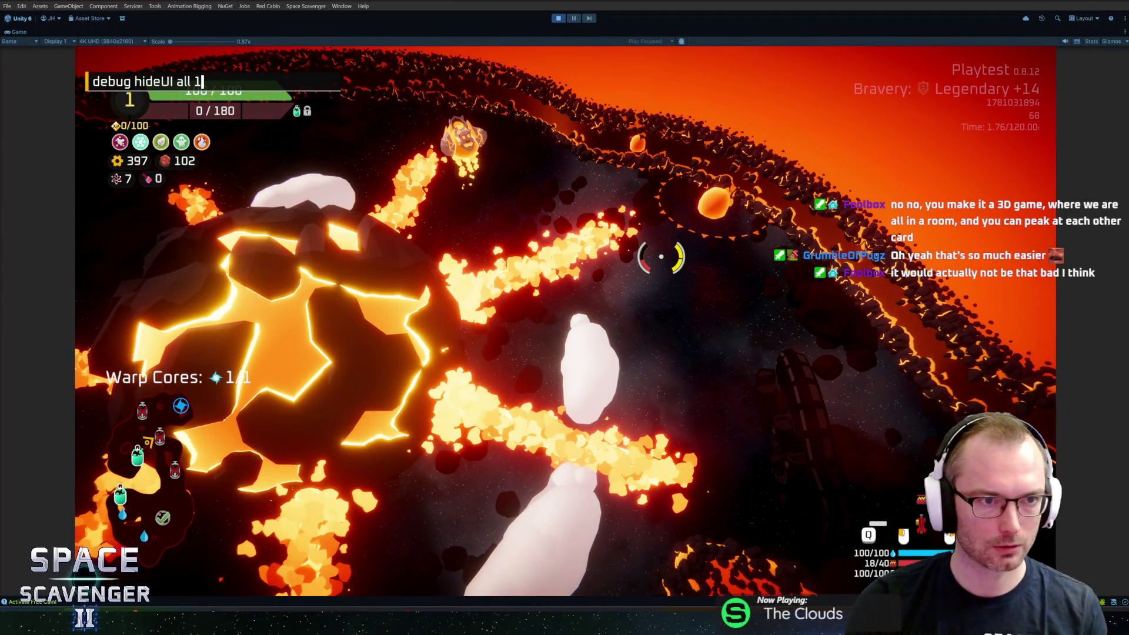
pyautogui.press('Return')
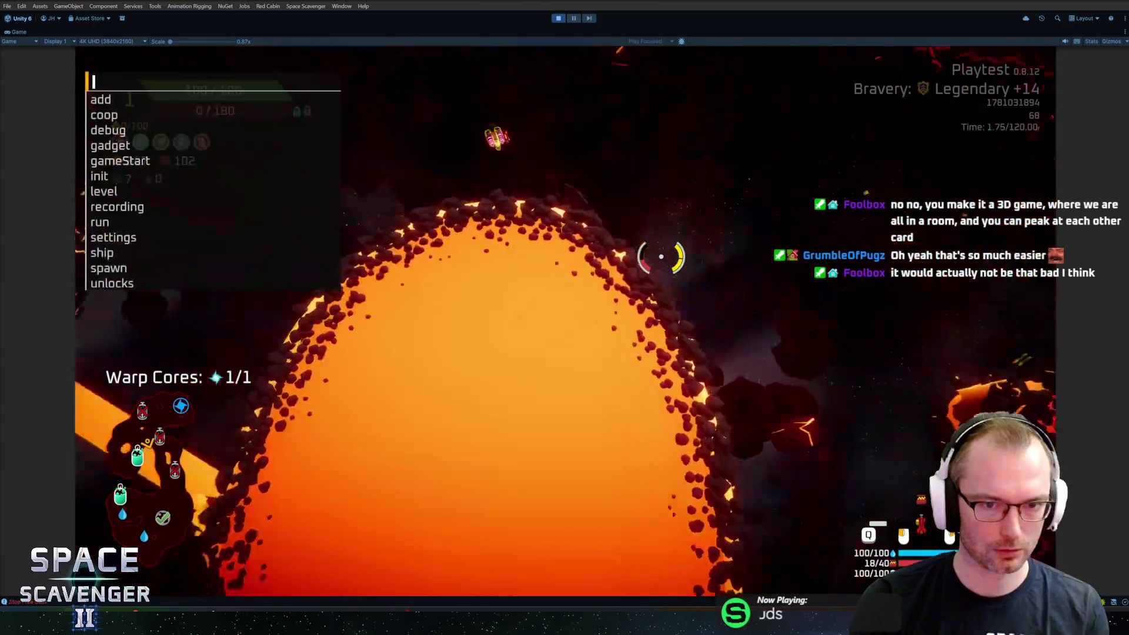
pyautogui.press('f')
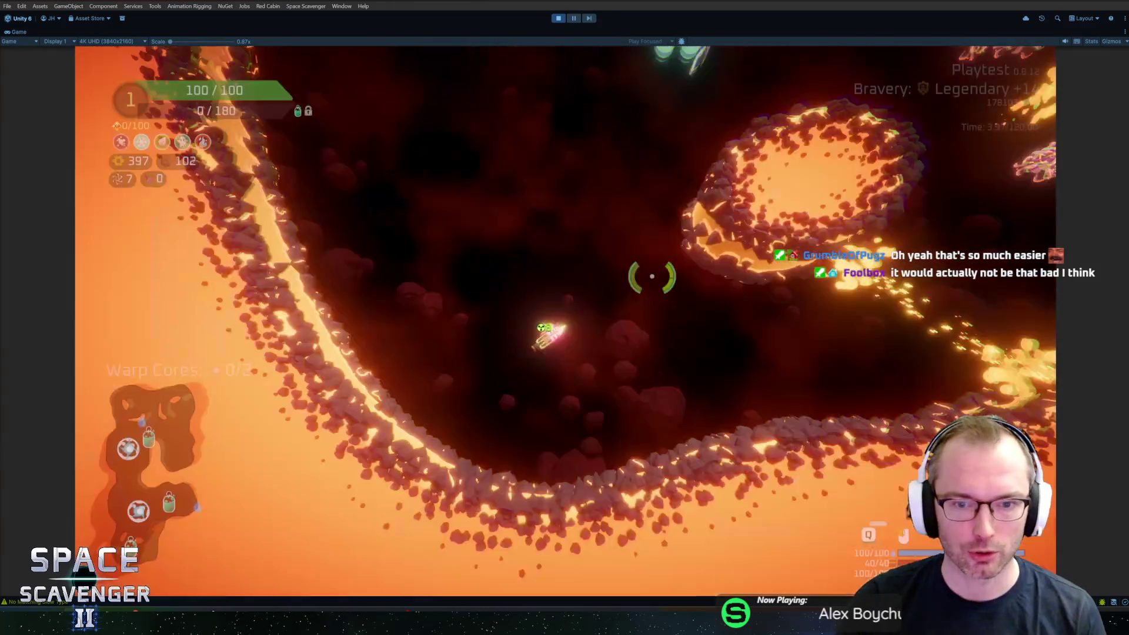
pyautogui.hotkey('shift', 'space')
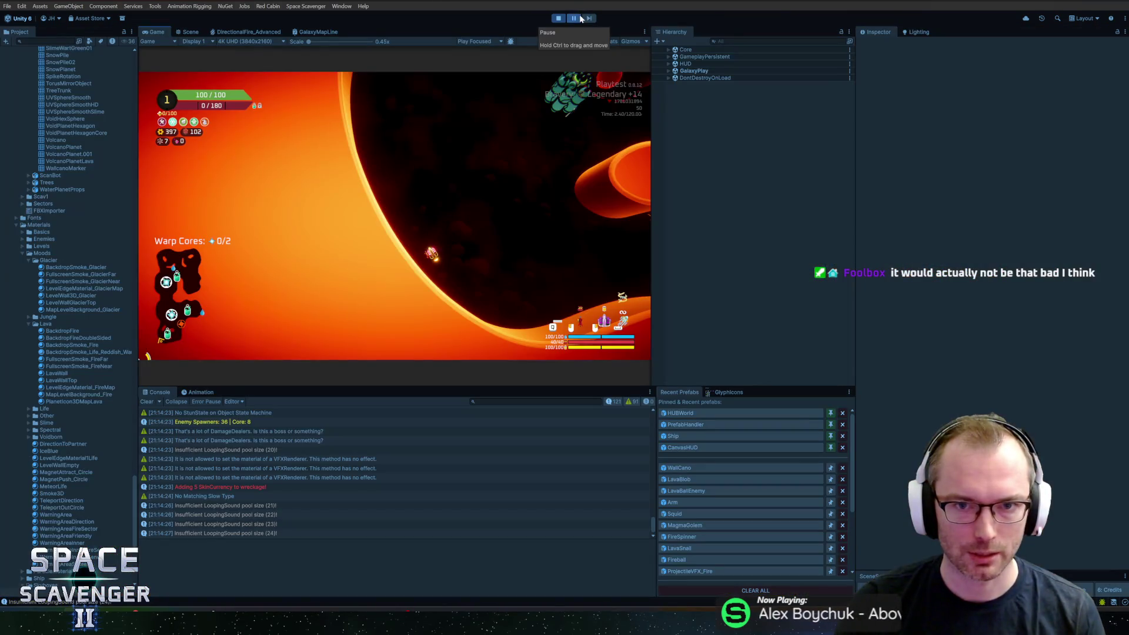
# Clear and close the debug console, then bring up the Lighting settings window.
pyautogui.press('`')
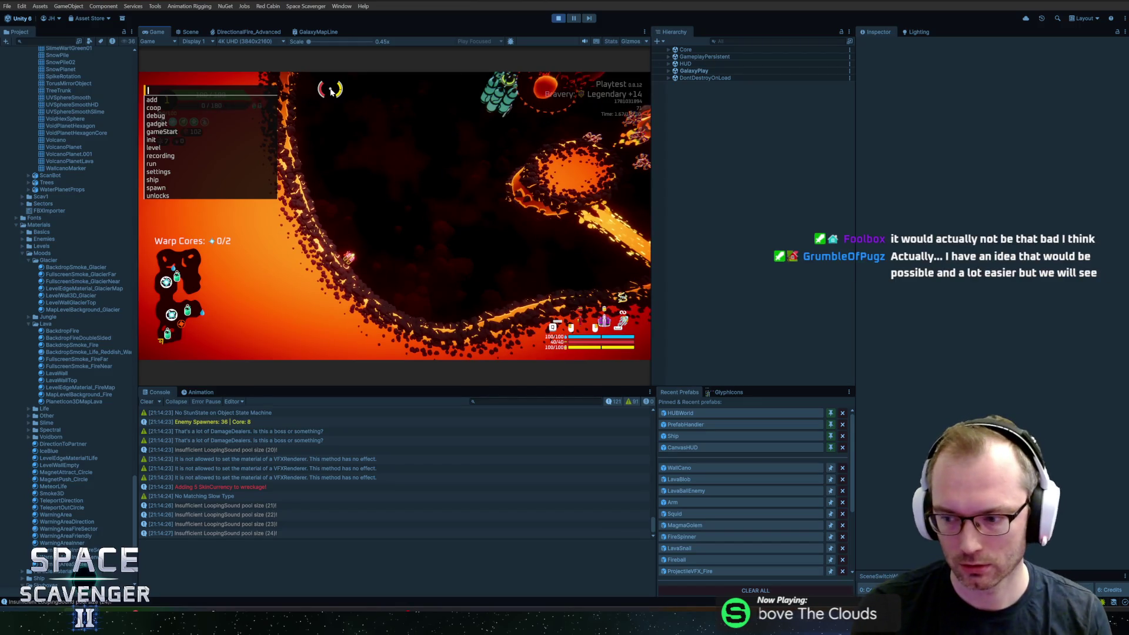
pyautogui.write('debug')
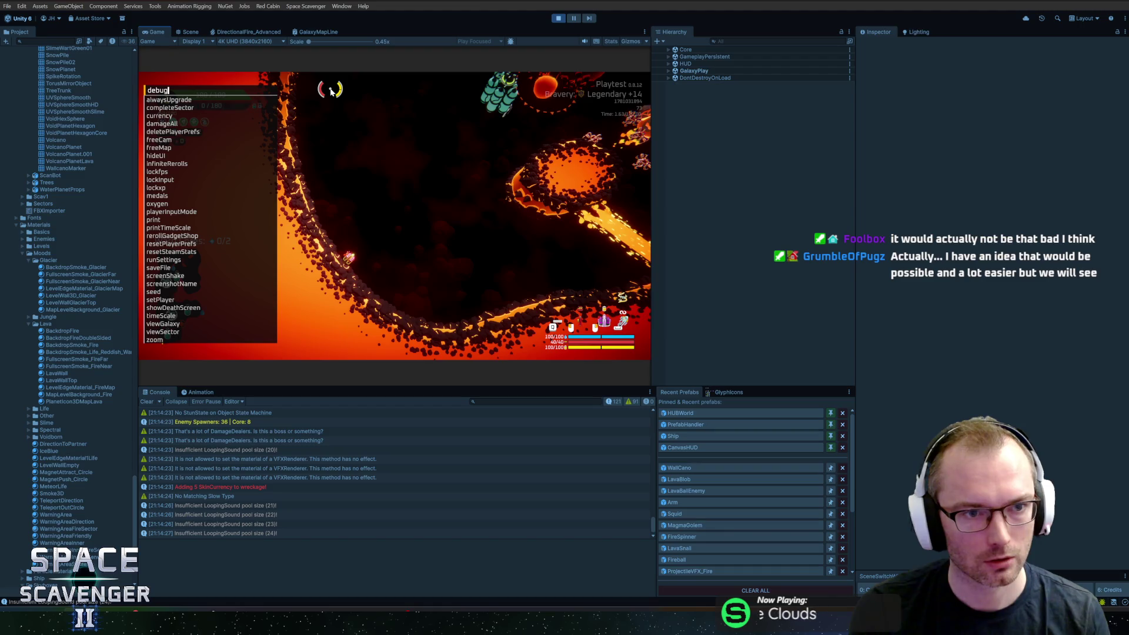
pyautogui.press('BackSpace')
pyautogui.press('BackSpace')
pyautogui.press('BackSpace')
pyautogui.press('`')
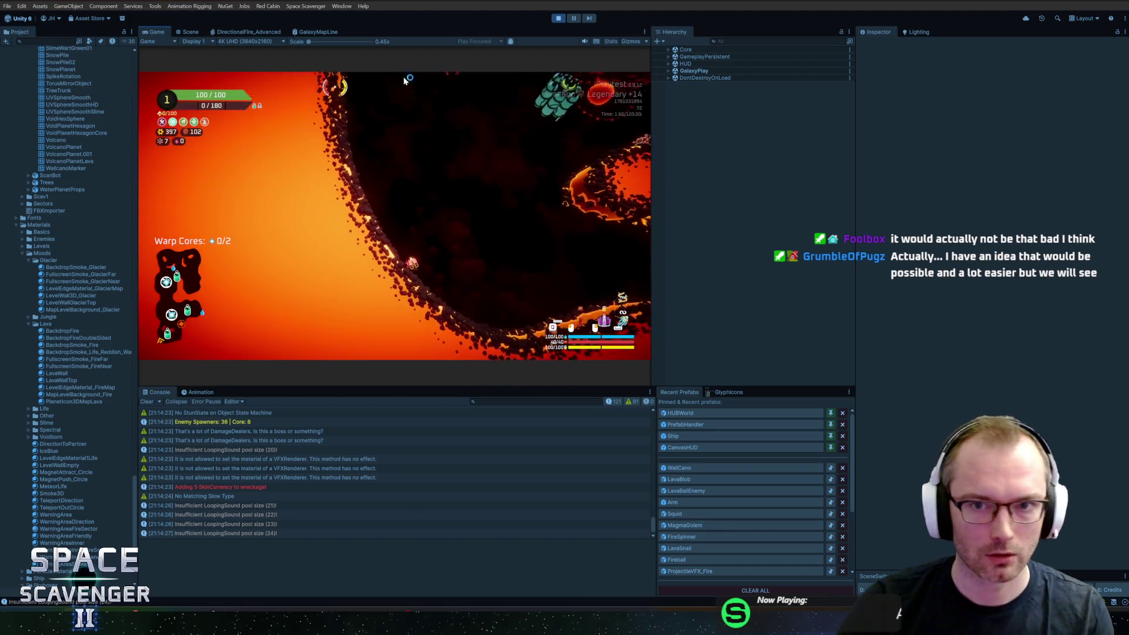
pyautogui.click(919, 32)
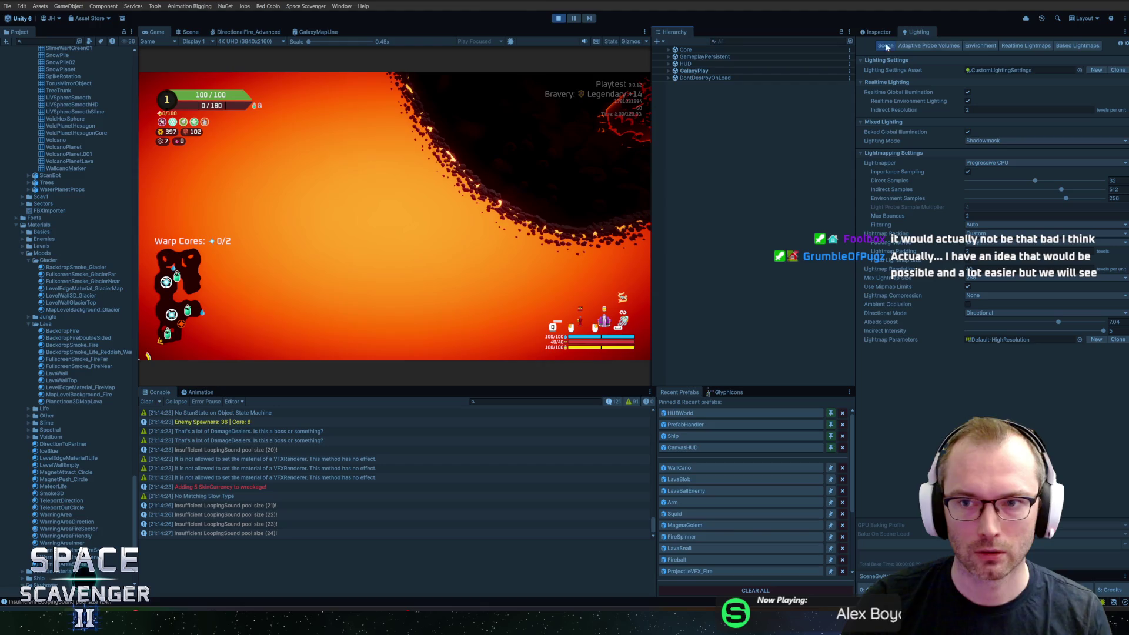
pyautogui.click(1020, 46)
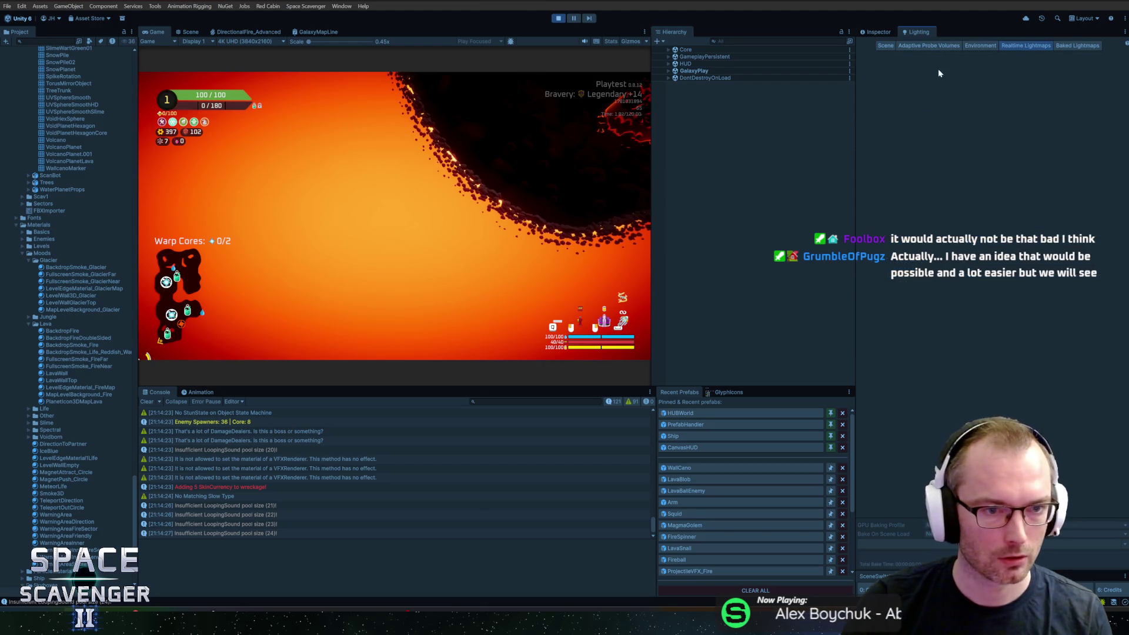
# Give SmokeLayerCurved(Clone) the BackdropSmoke_Glacier material, then show Lighting Environment settings.
pyautogui.write('smokela')
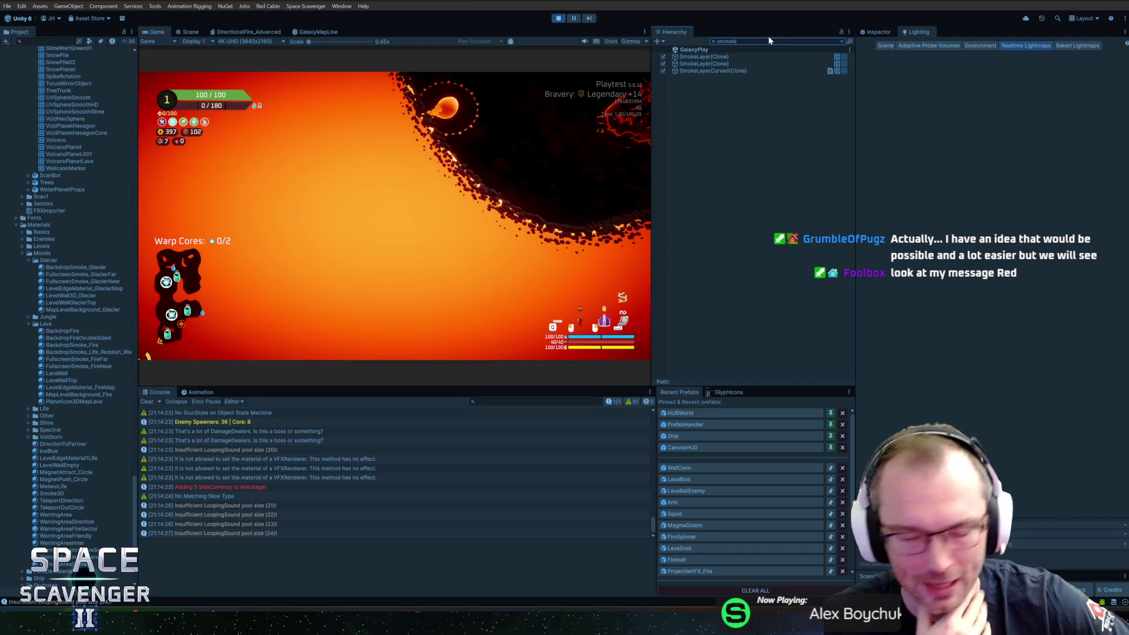
pyautogui.click(705, 71)
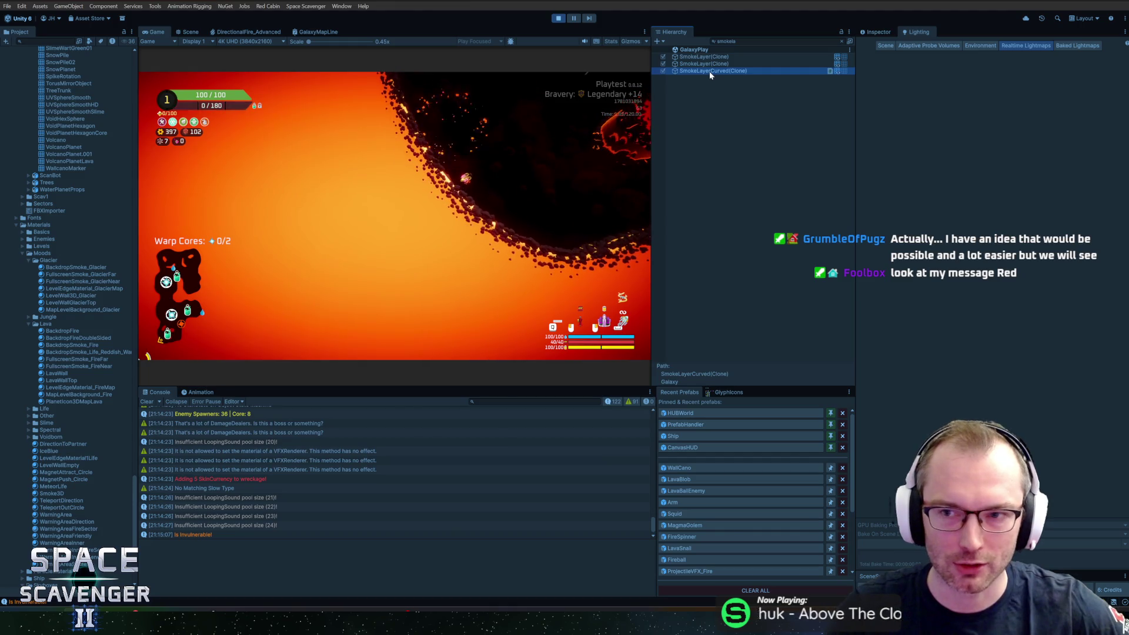
pyautogui.click(876, 31)
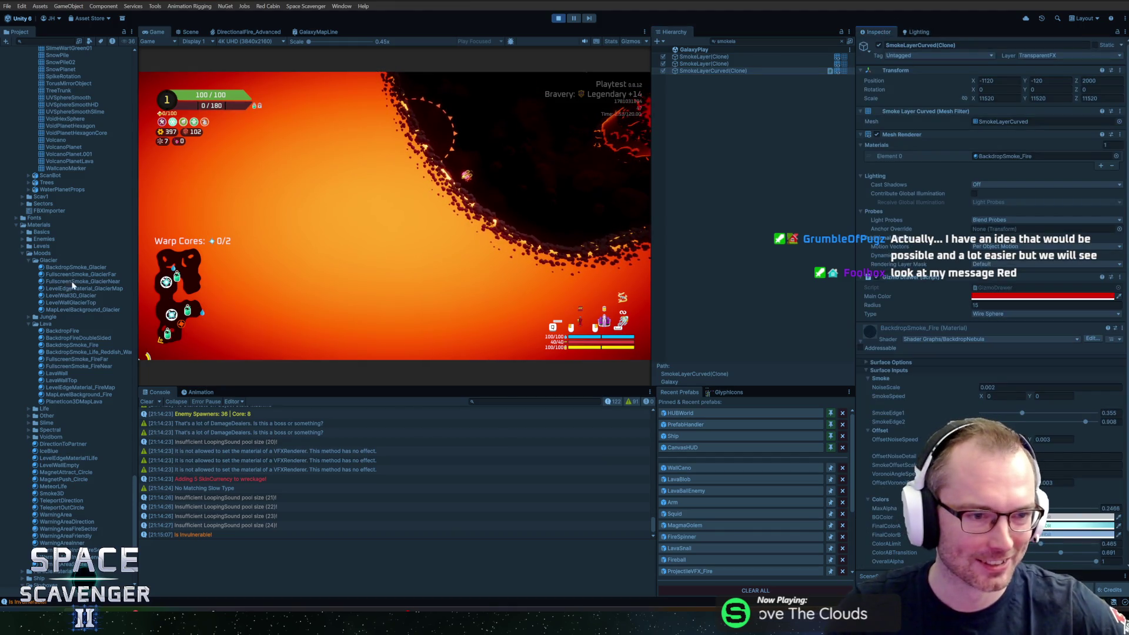
pyautogui.moveTo(63, 268)
pyautogui.mouseDown()
pyautogui.moveTo(529, 176)
pyautogui.moveTo(1005, 156)
pyautogui.mouseUp()
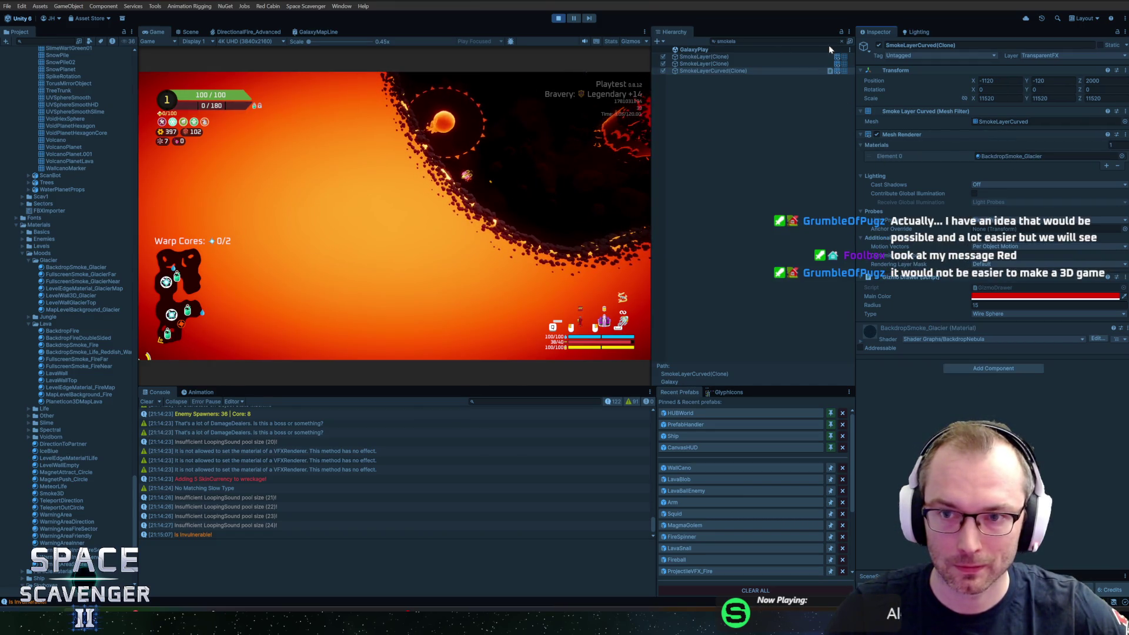
pyautogui.click(916, 31)
pyautogui.click(980, 45)
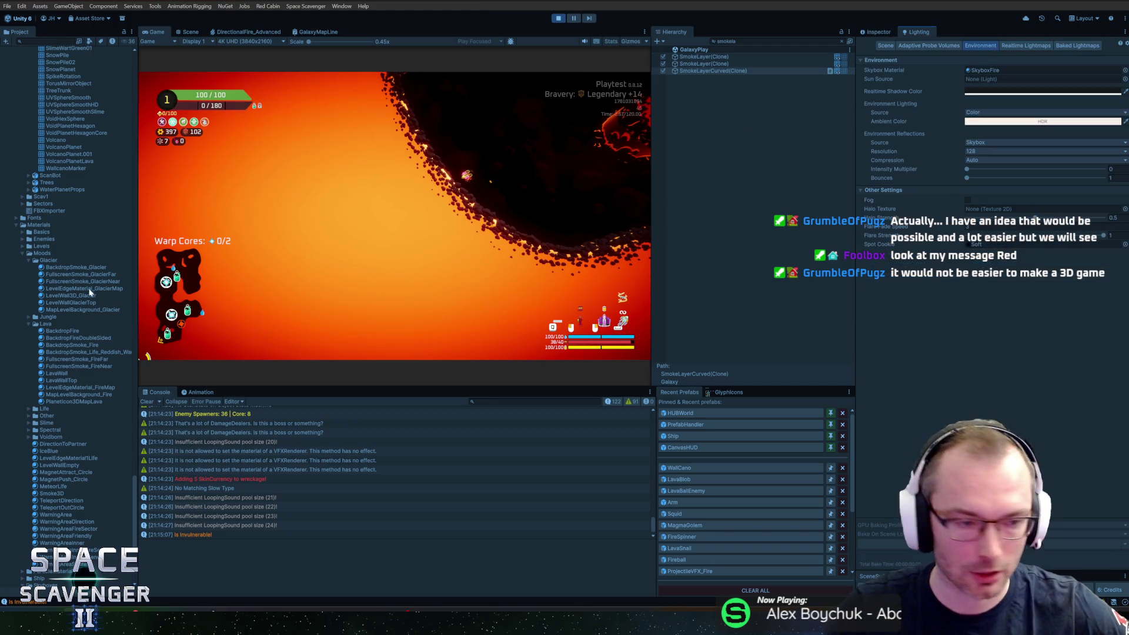
# Try SkyboxGlacier, SkyboxMenu, SkyboxBlack and SkyboxNew in the Skybox Material slot.
pyautogui.scroll(-5, 69, 454)
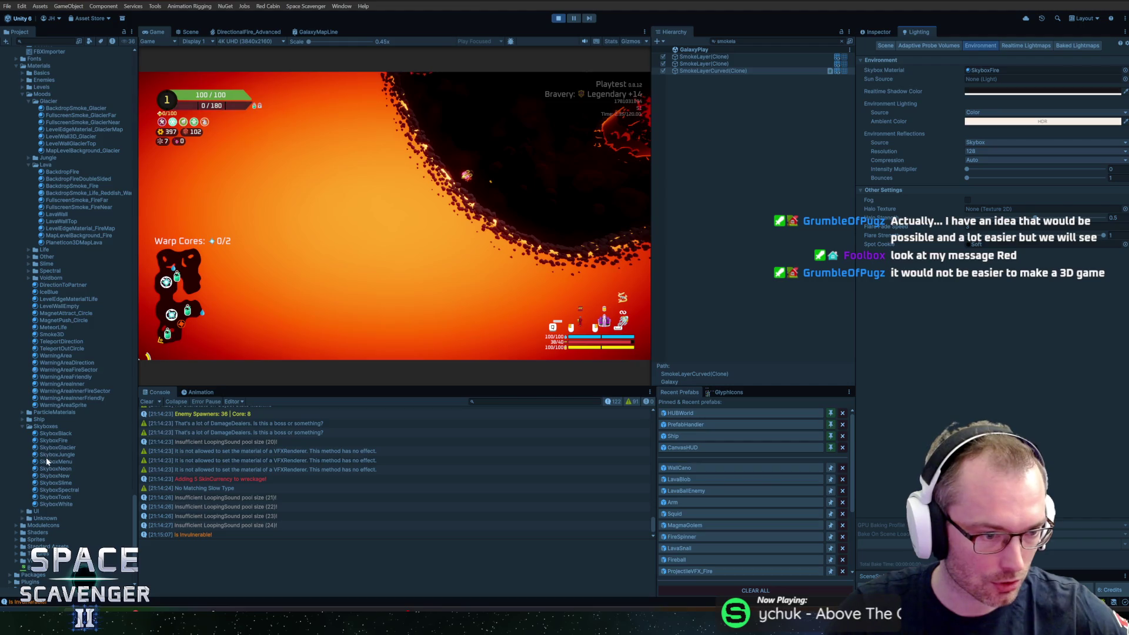
pyautogui.click(800, 173)
pyautogui.moveTo(660, 266)
pyautogui.mouseDown()
pyautogui.moveTo(917, 94)
pyautogui.moveTo(988, 71)
pyautogui.mouseUp()
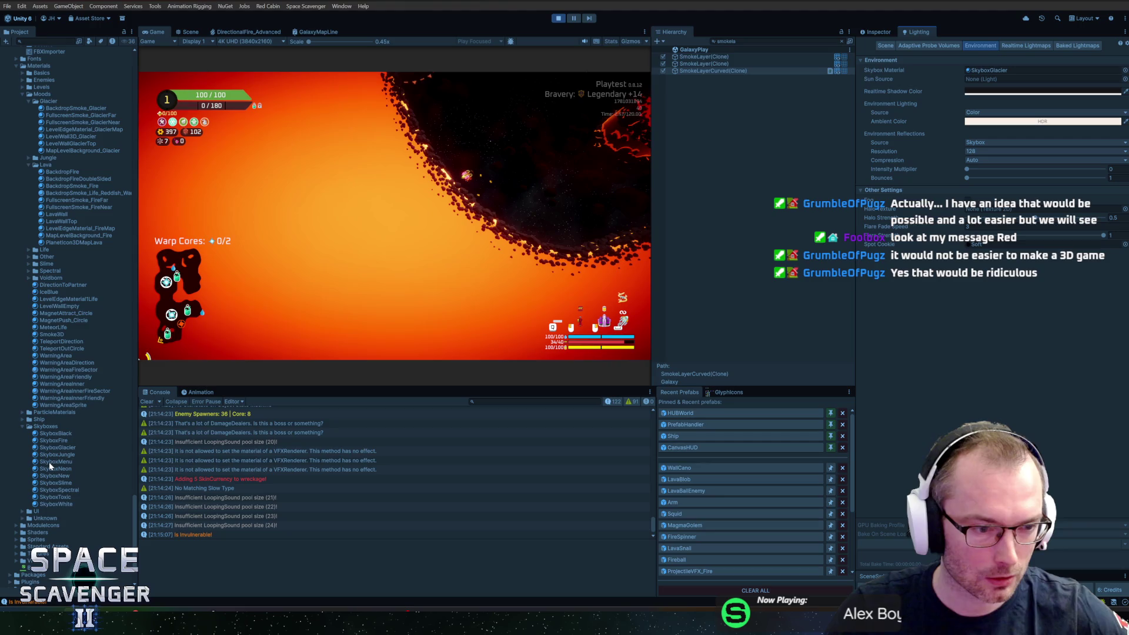
pyautogui.moveTo(43, 463); pyautogui.dragTo(987, 70)
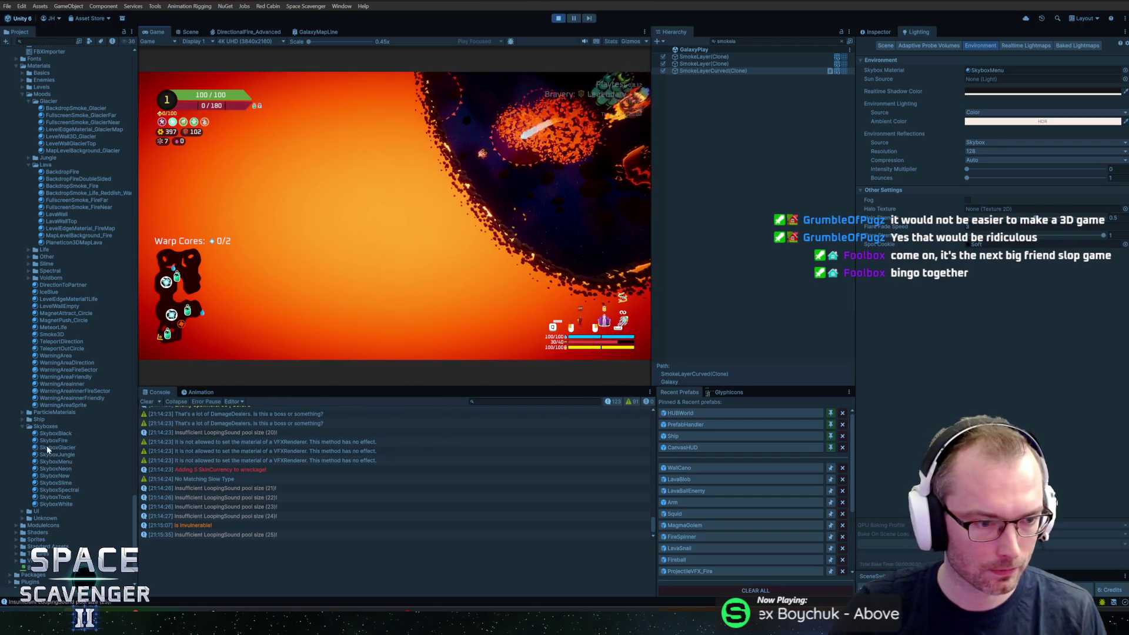
pyautogui.moveTo(45, 435); pyautogui.dragTo(1001, 71)
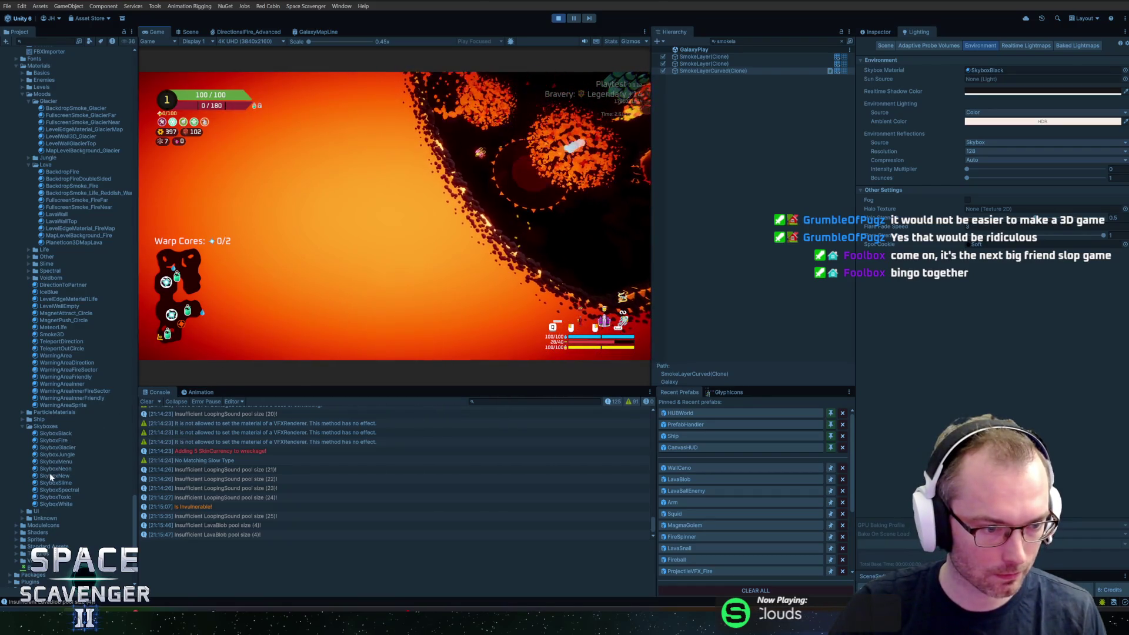
pyautogui.moveTo(48, 476); pyautogui.dragTo(842, 160)
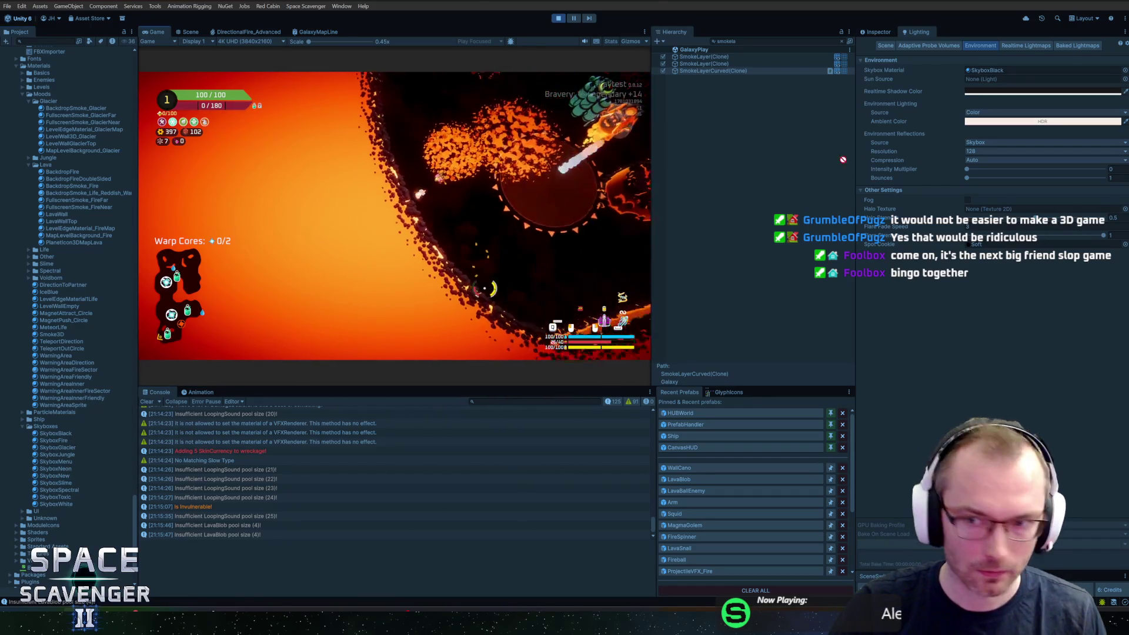
pyautogui.moveTo(996, 74); pyautogui.dragTo(1002, 71)
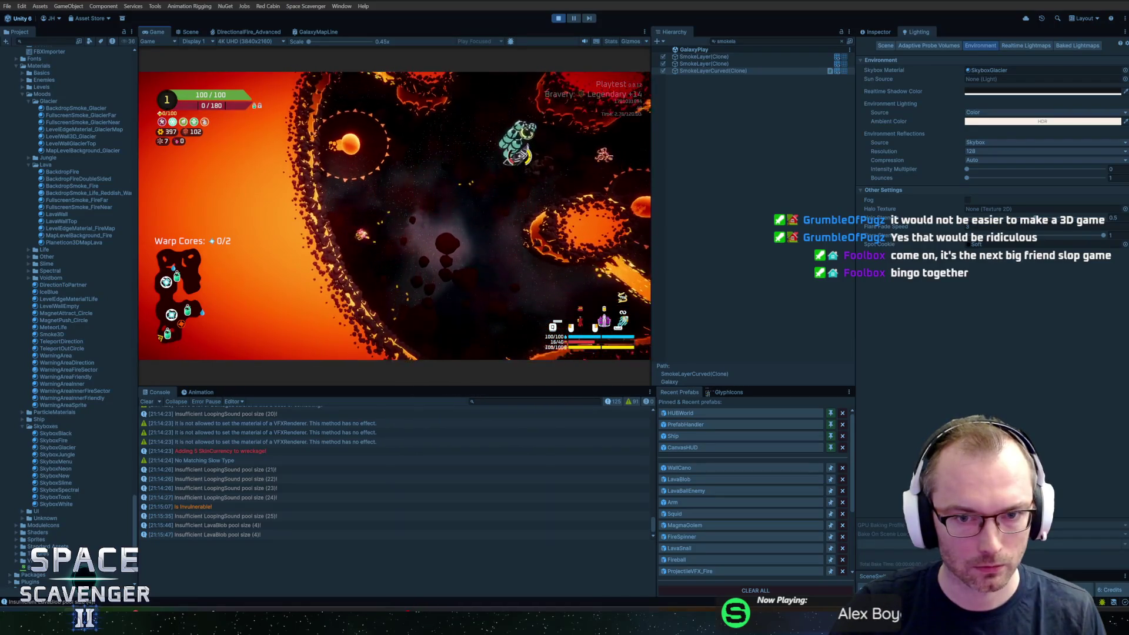
# Run 'debug freeCam 1' and 'debug hideUI' in the console, then deselect the smoke layer.
pyautogui.press('`')
pyautogui.write('debug freeCam 1')
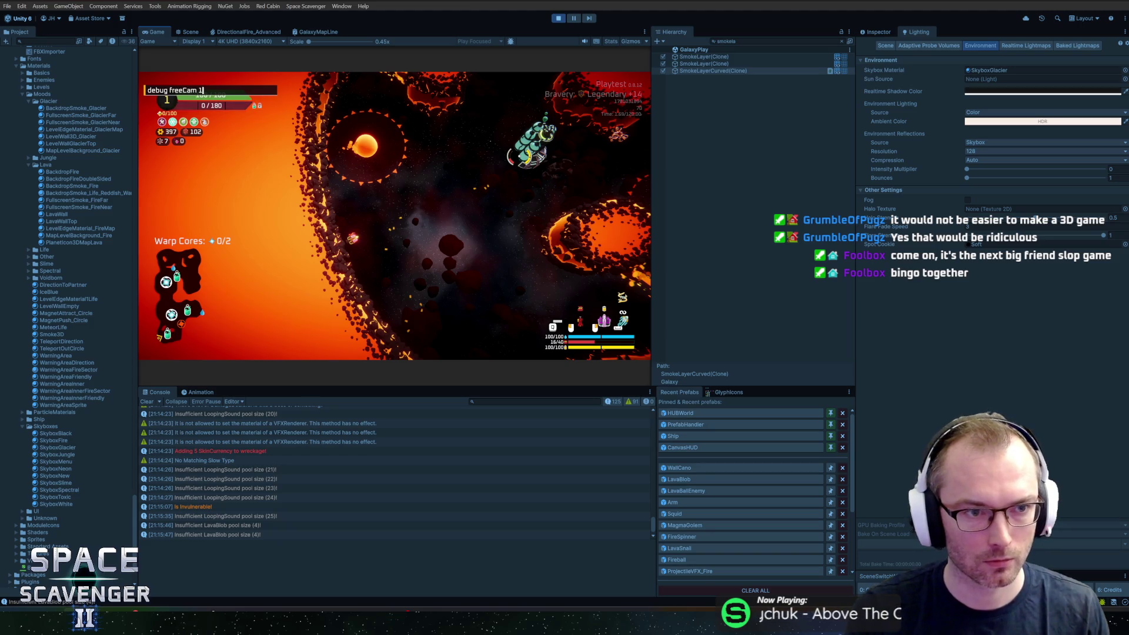
pyautogui.press('Return')
pyautogui.write('debug hu')
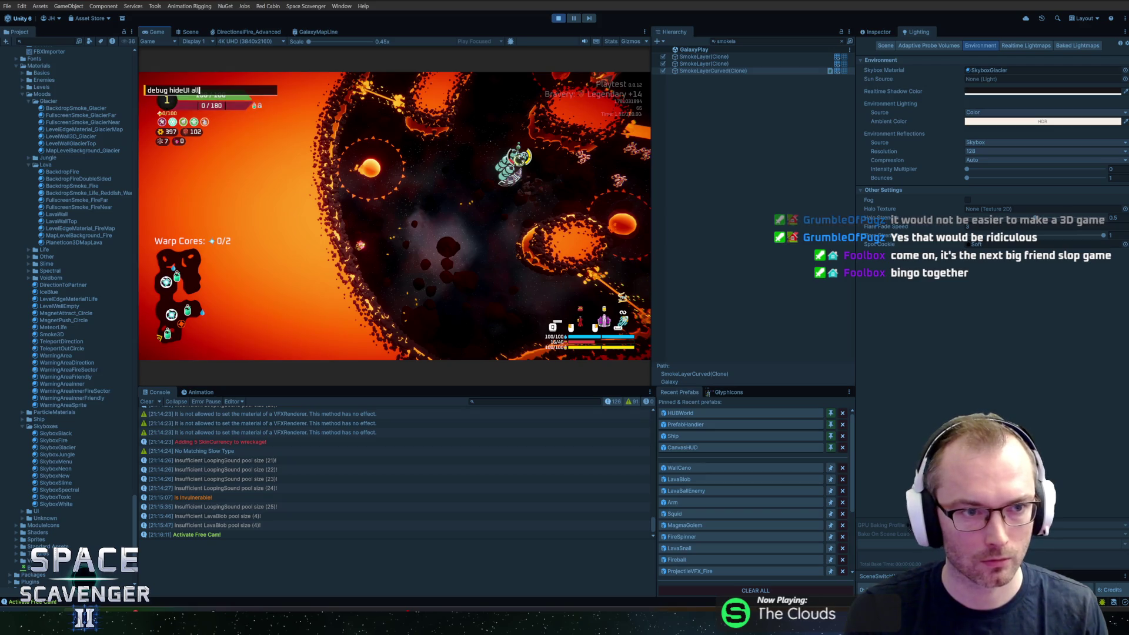
pyautogui.press('Return')
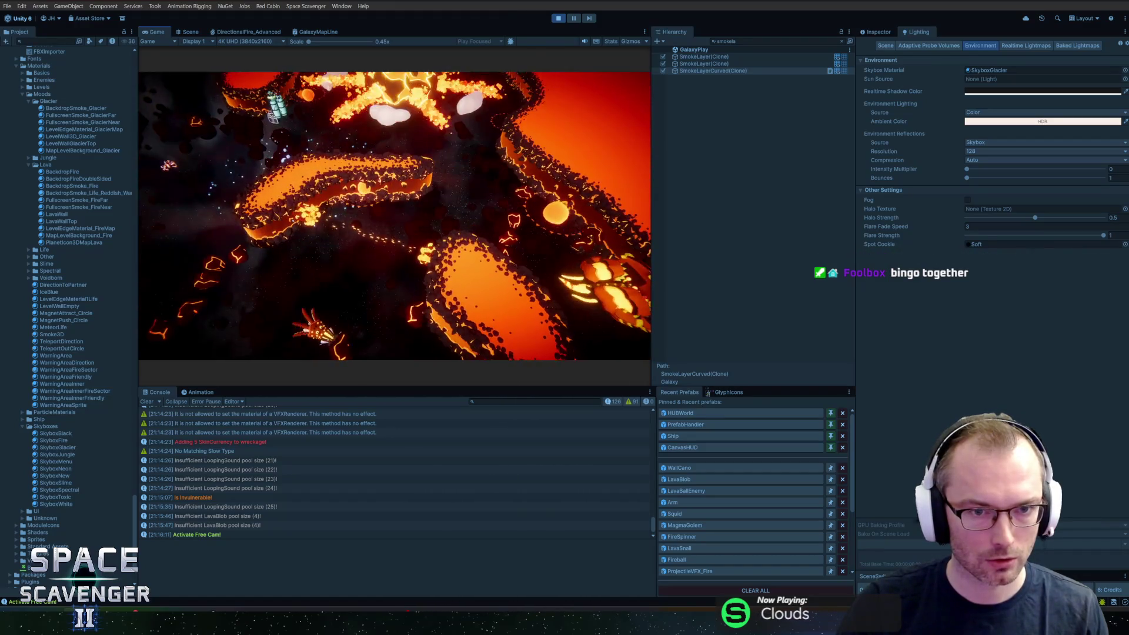
pyautogui.click(749, 186)
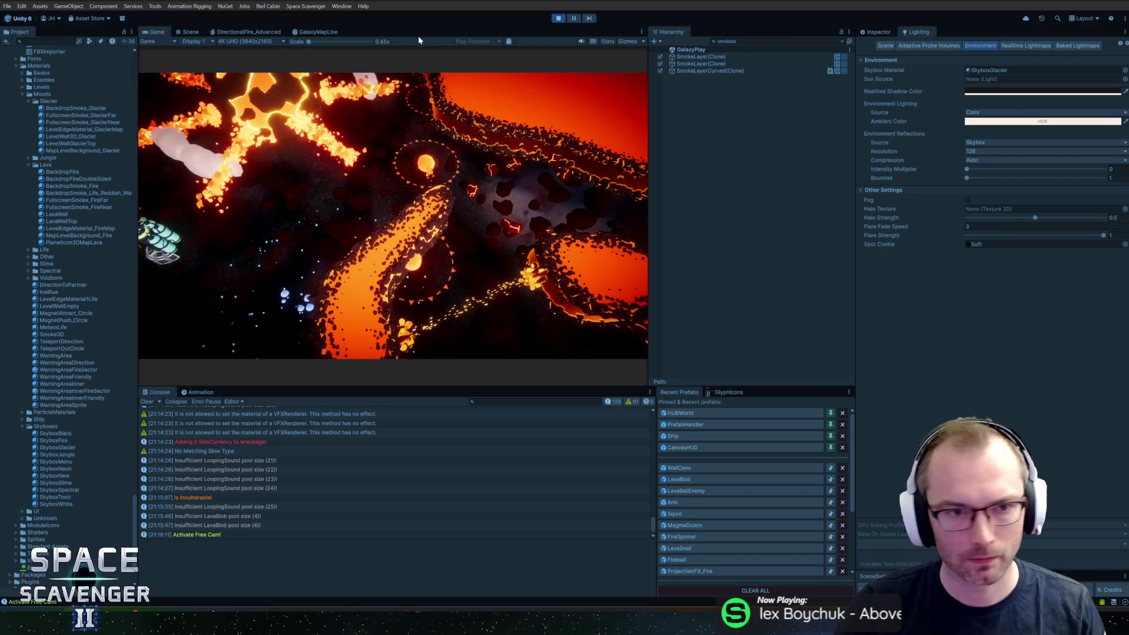
# Switch from Unity to the Scavenger 2 Icons loading screen design in Figma.
pyautogui.hotkey('alt', 'Tab')
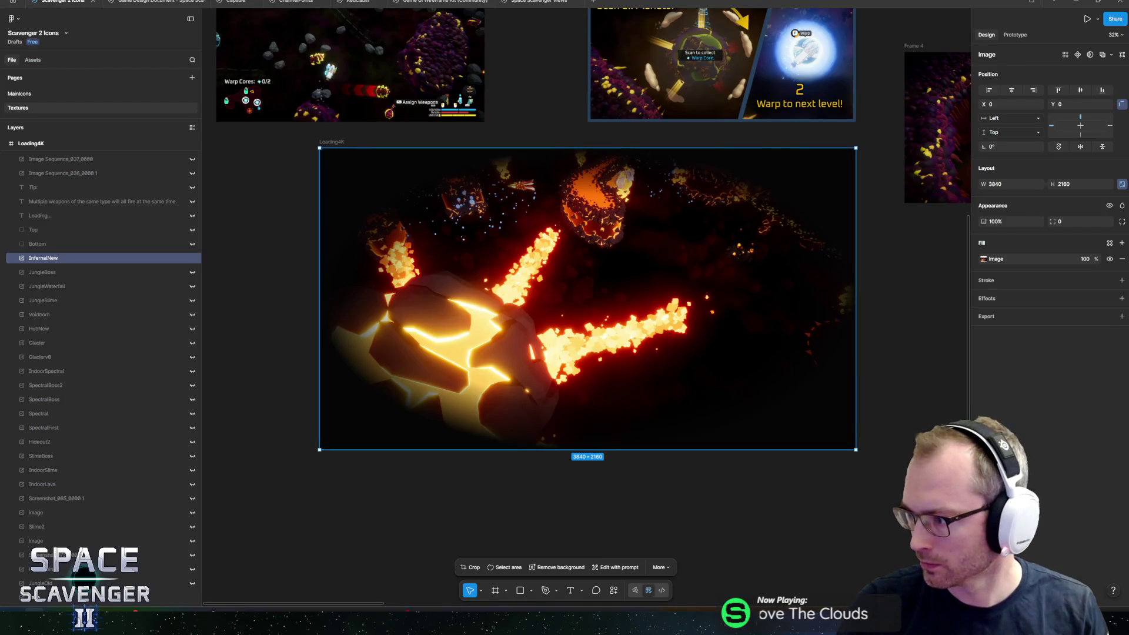
# Place the new lava screenshot into the Loading4K frame and reorder its layer.
pyautogui.moveTo(740, 320); pyautogui.dragTo(583, 293)
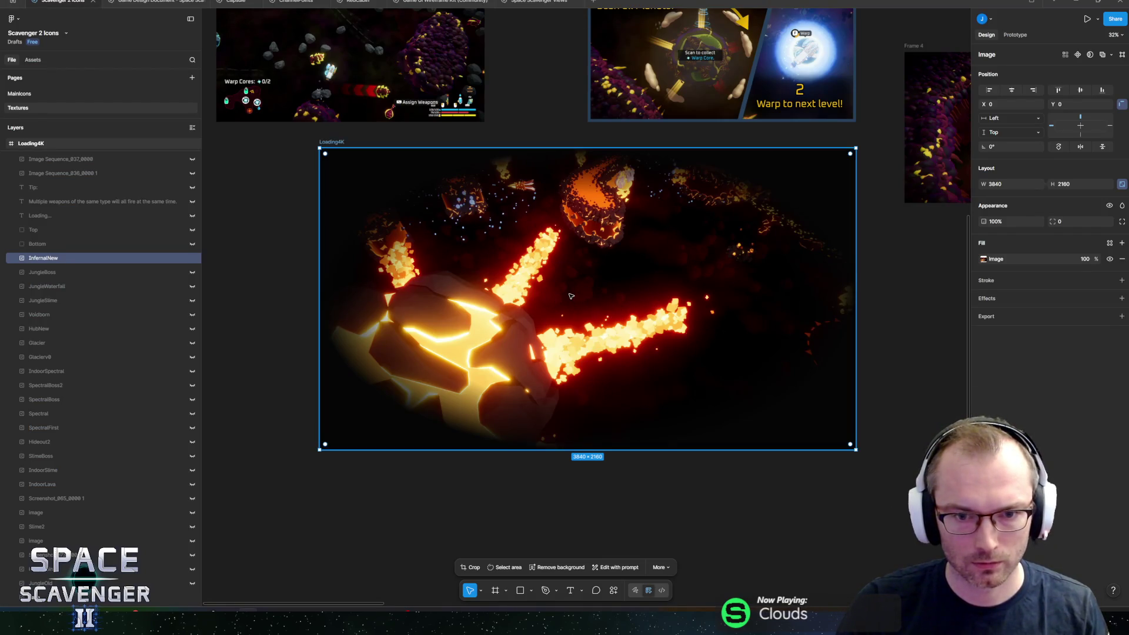
pyautogui.moveTo(510, 293); pyautogui.dragTo(531, 291)
pyautogui.moveTo(26, 257); pyautogui.dragTo(41, 264)
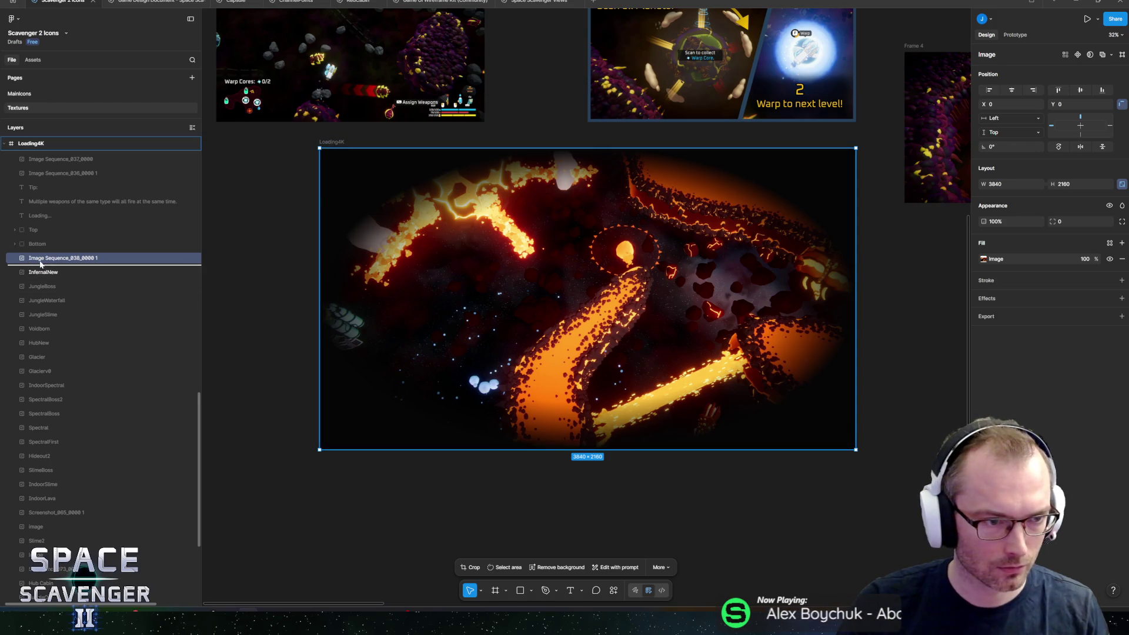
# Toggle Image Sequence_038's visibility repeatedly to compare, leave it visible, then select InfernalNew.
pyautogui.click(192, 258)
pyautogui.click(192, 258)
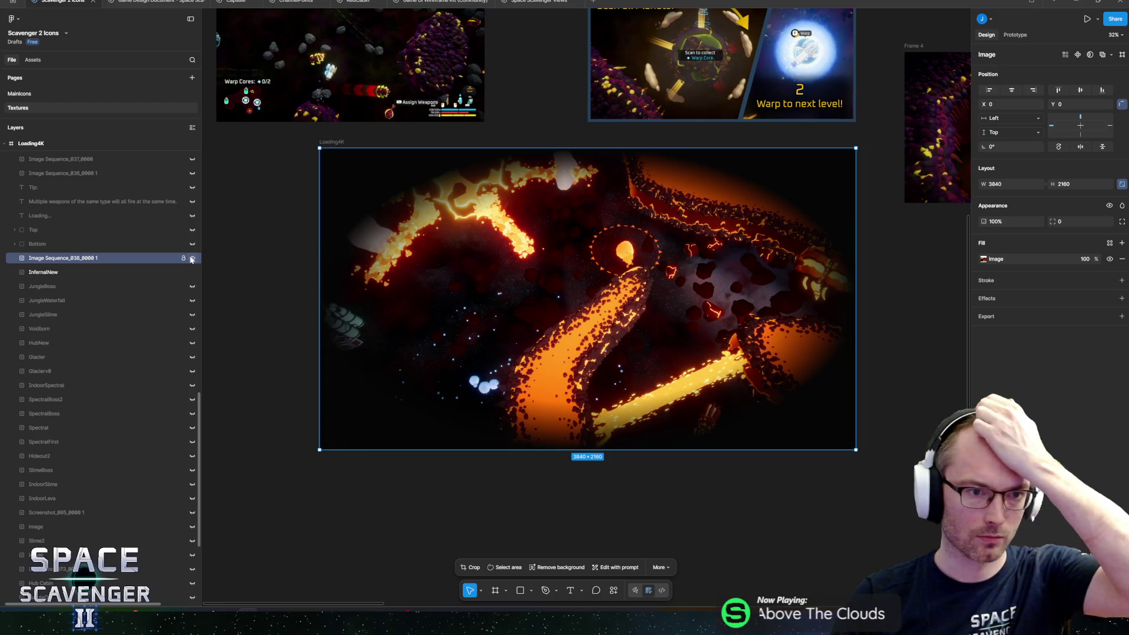
pyautogui.click(192, 258)
pyautogui.click(192, 258)
pyautogui.click(192, 258)
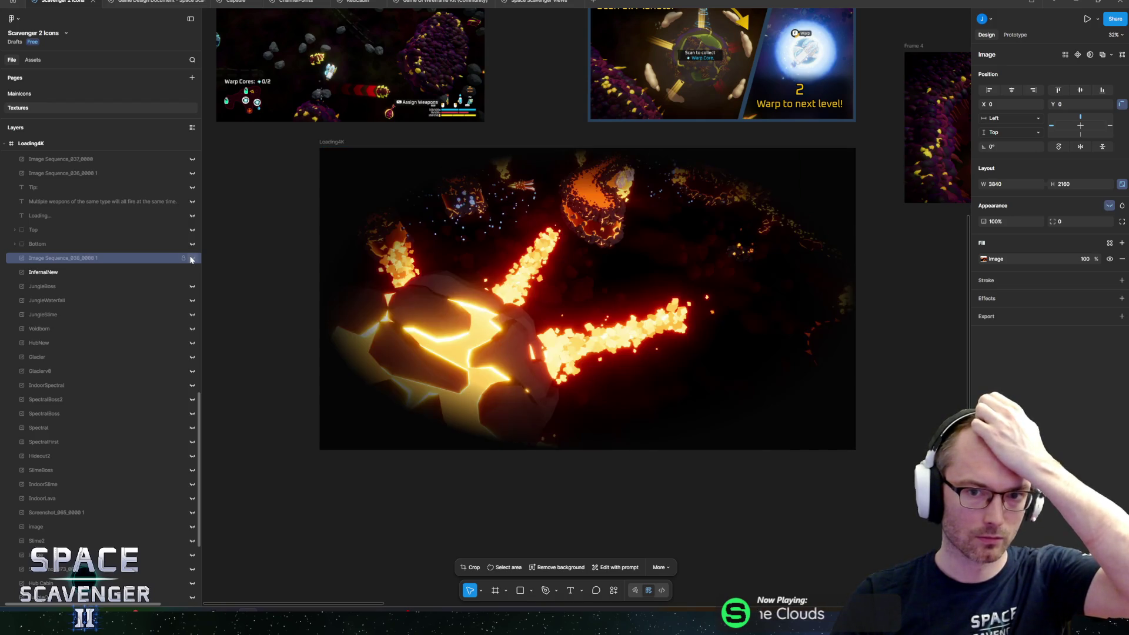
pyautogui.click(192, 258)
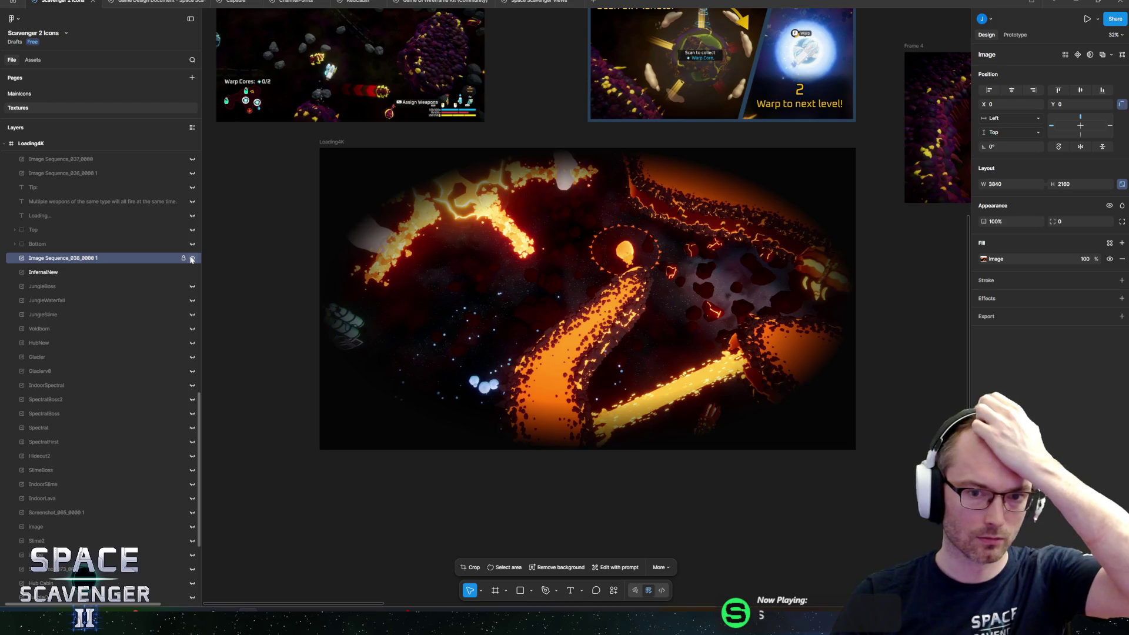
pyautogui.click(192, 258)
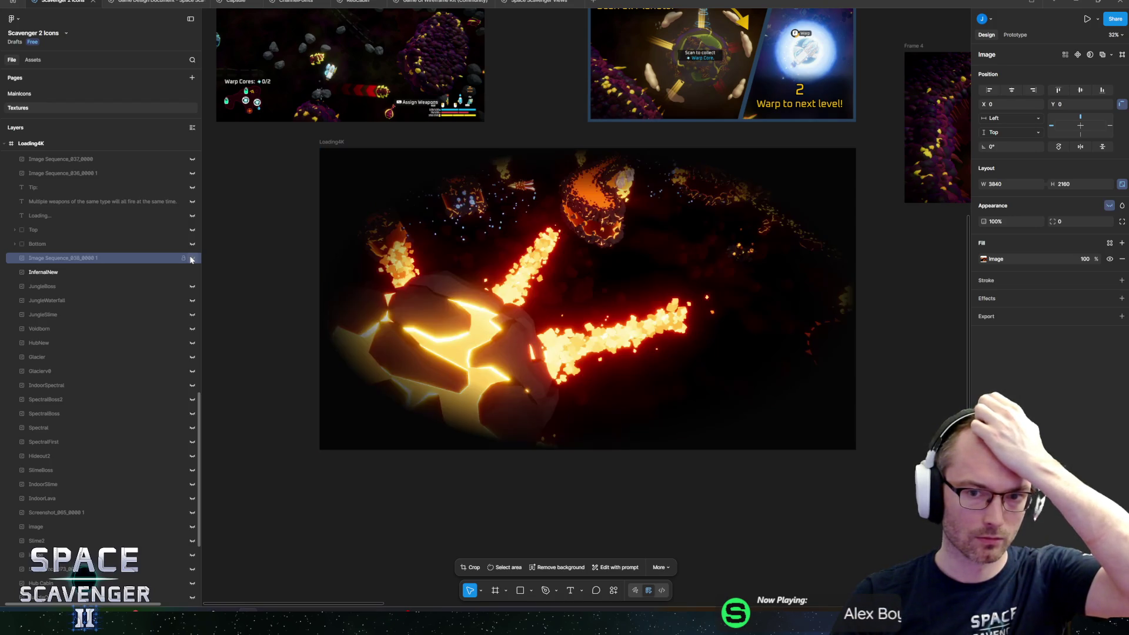
pyautogui.click(192, 258)
pyautogui.click(192, 258)
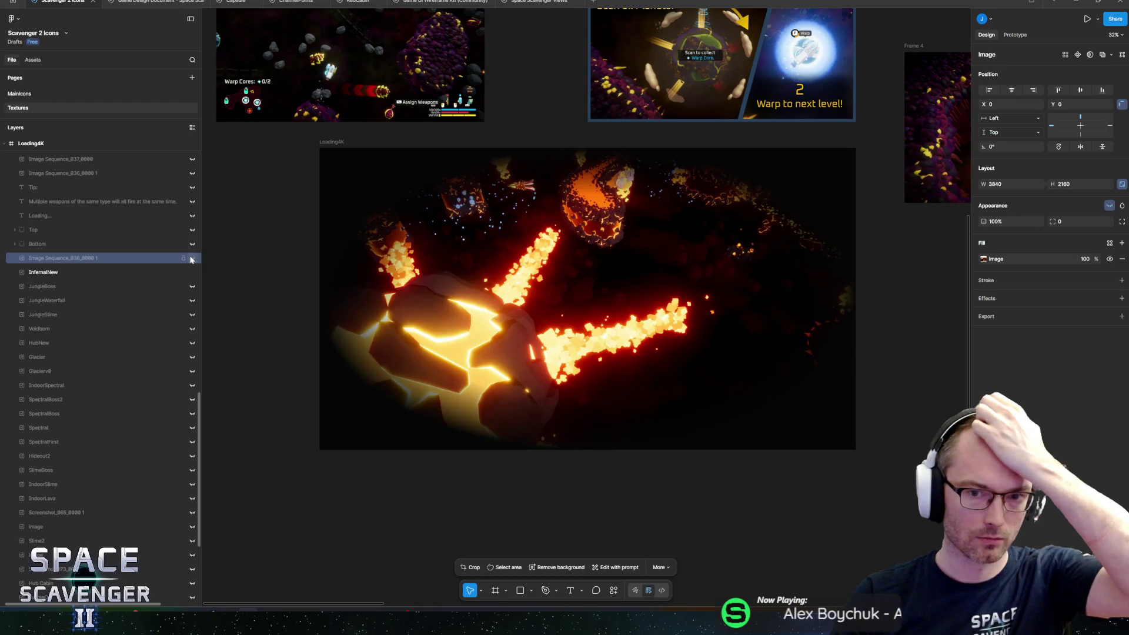
pyautogui.click(191, 258)
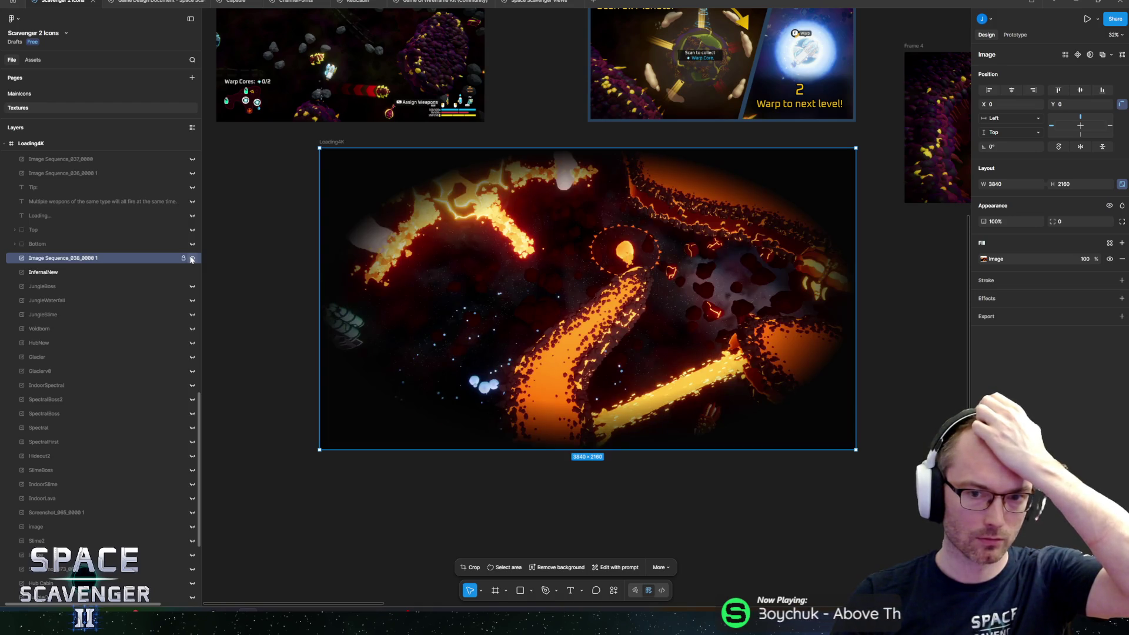
pyautogui.click(192, 259)
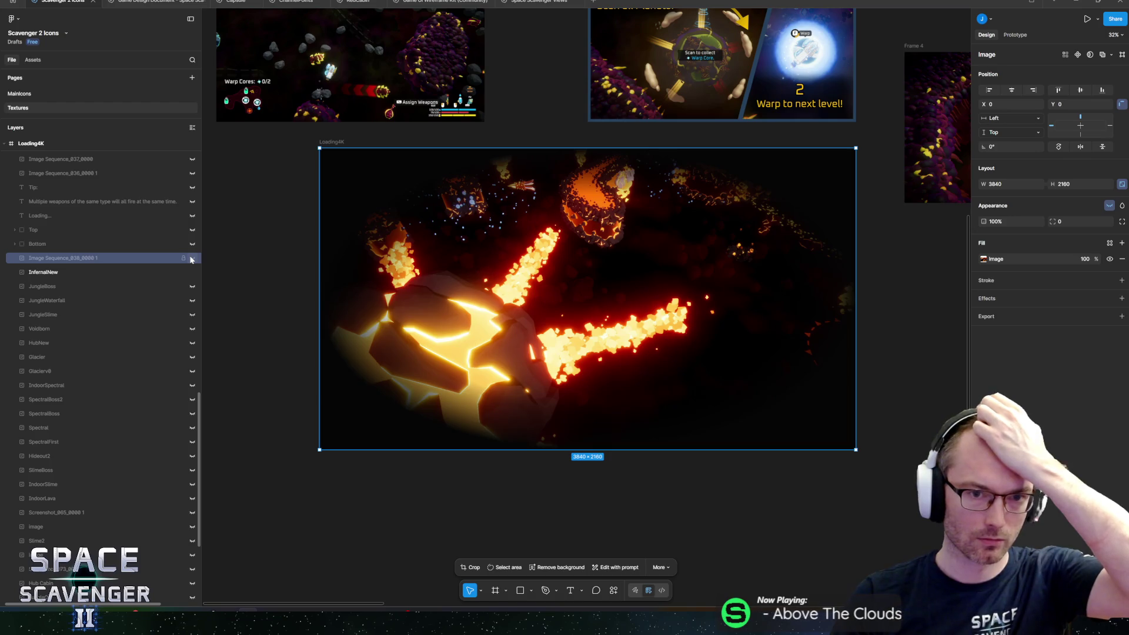
pyautogui.click(192, 258)
pyautogui.click(191, 259)
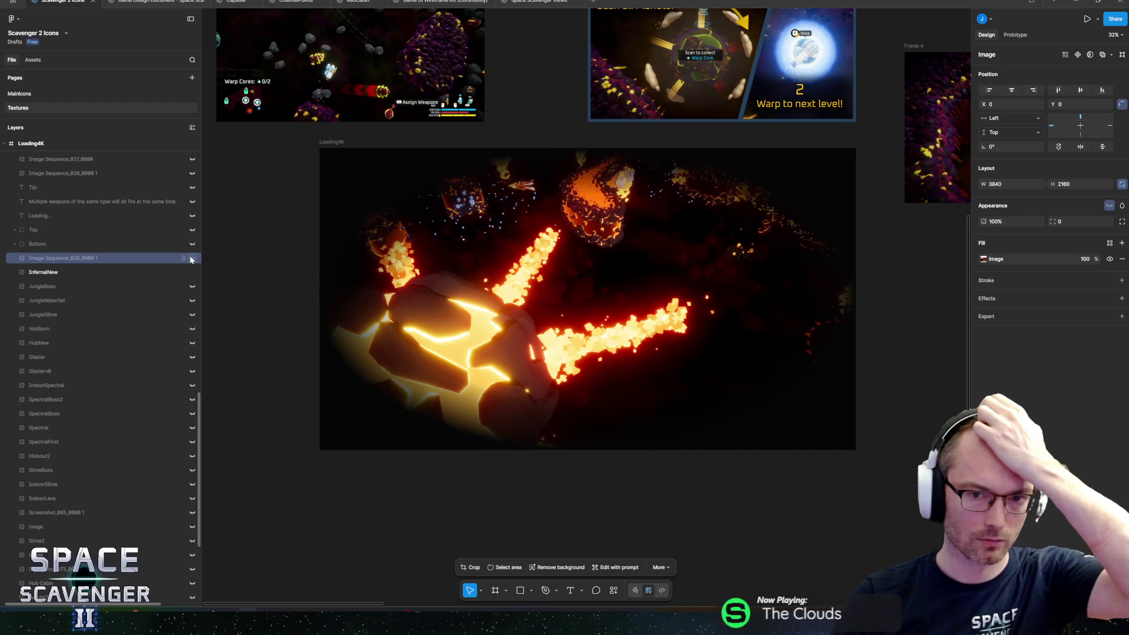
pyautogui.click(192, 258)
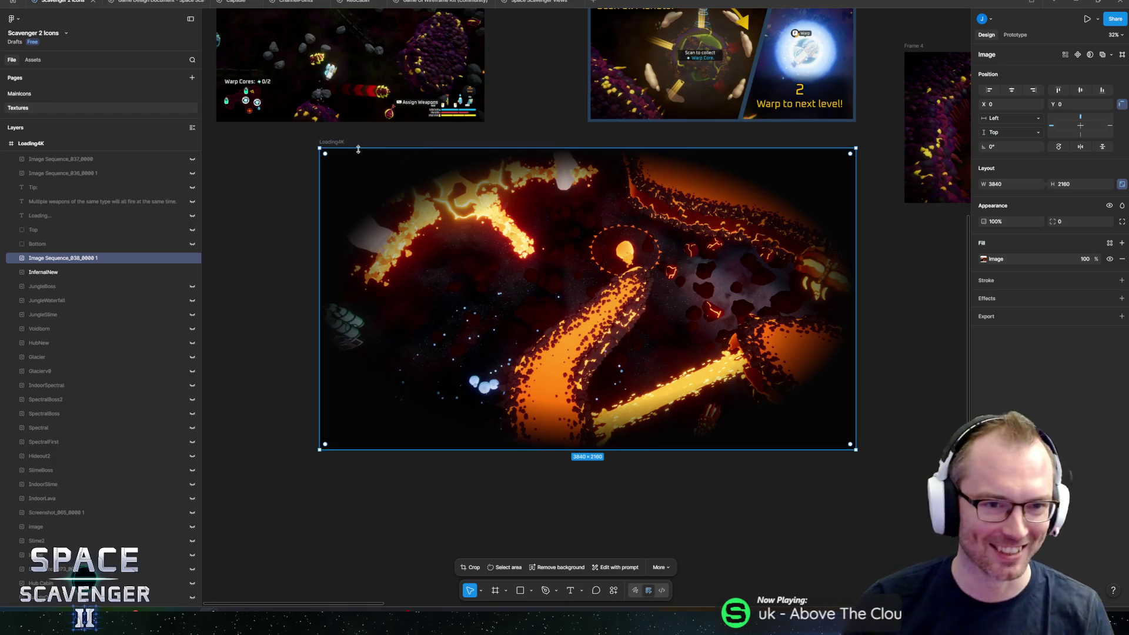
pyautogui.click(163, 273)
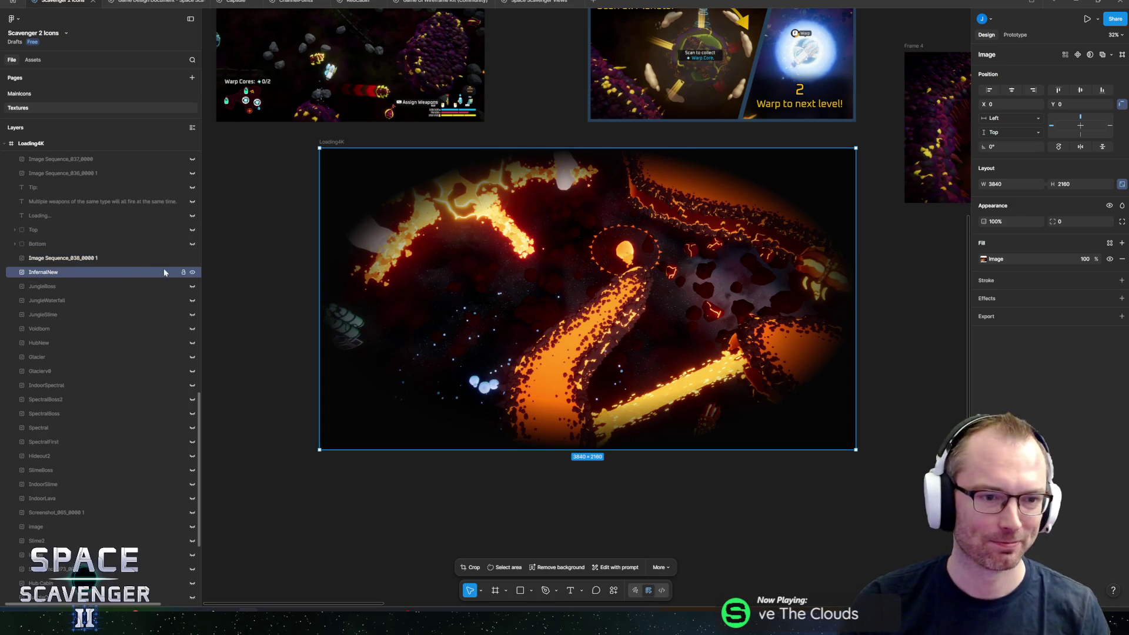
# Rename the lava screenshot layer to InfernalNewBlue and export the Loading4K frame as PNG.
pyautogui.doubleClick(88, 259)
pyautogui.write('InfernalNew')
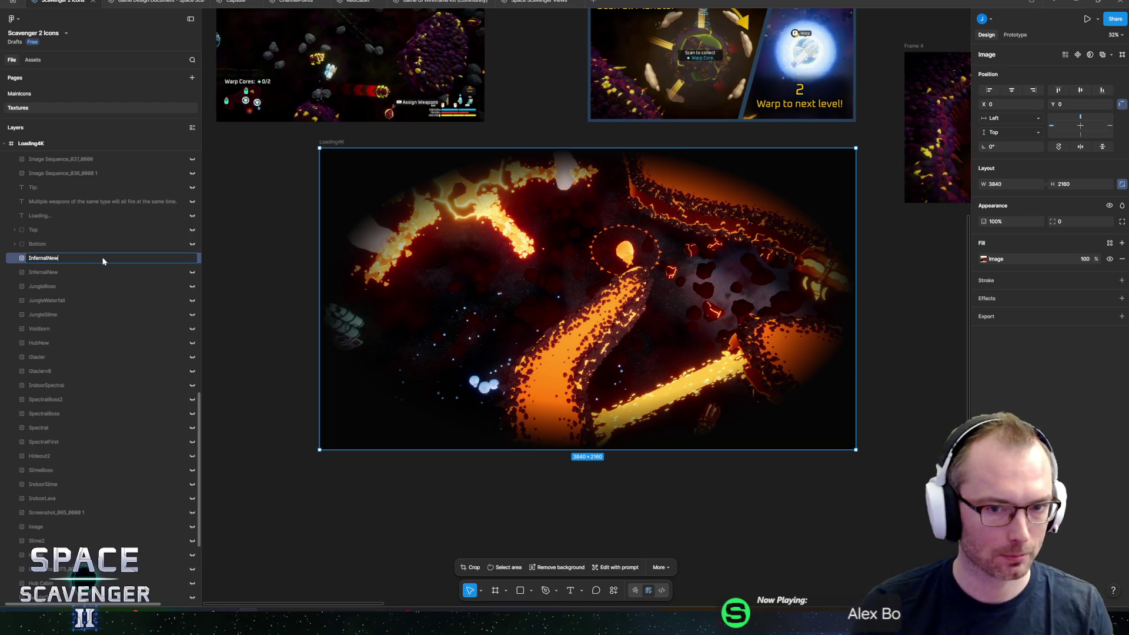
pyautogui.write('2')
pyautogui.press('Return')
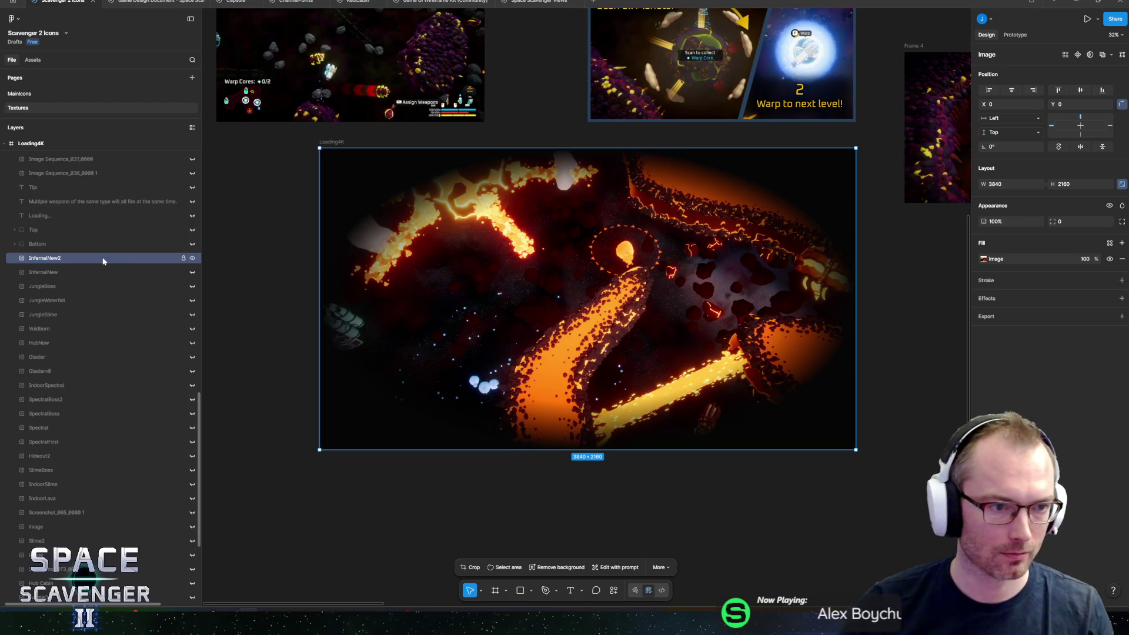
pyautogui.doubleClick(99, 262)
pyautogui.write('lue')
pyautogui.press('Return')
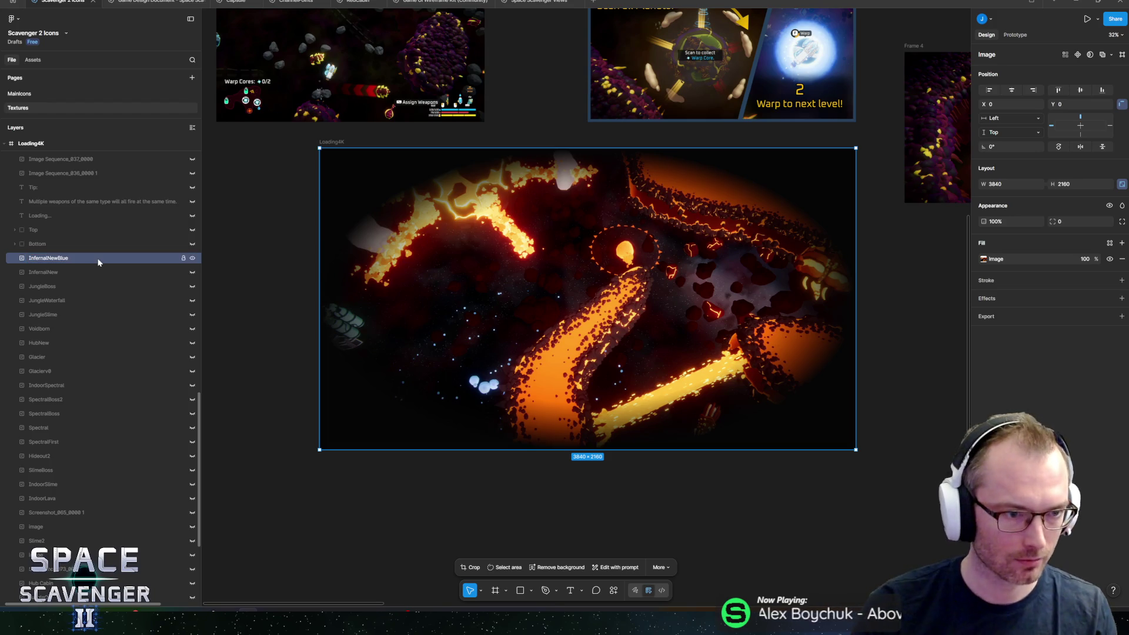
pyautogui.click(330, 142)
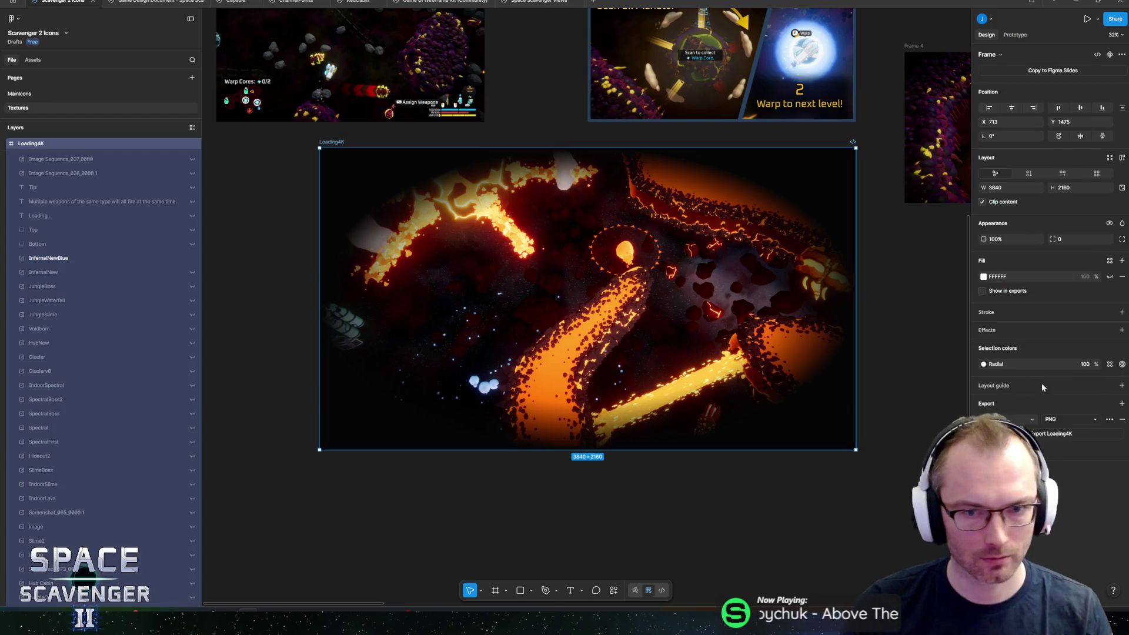
pyautogui.click(1058, 436)
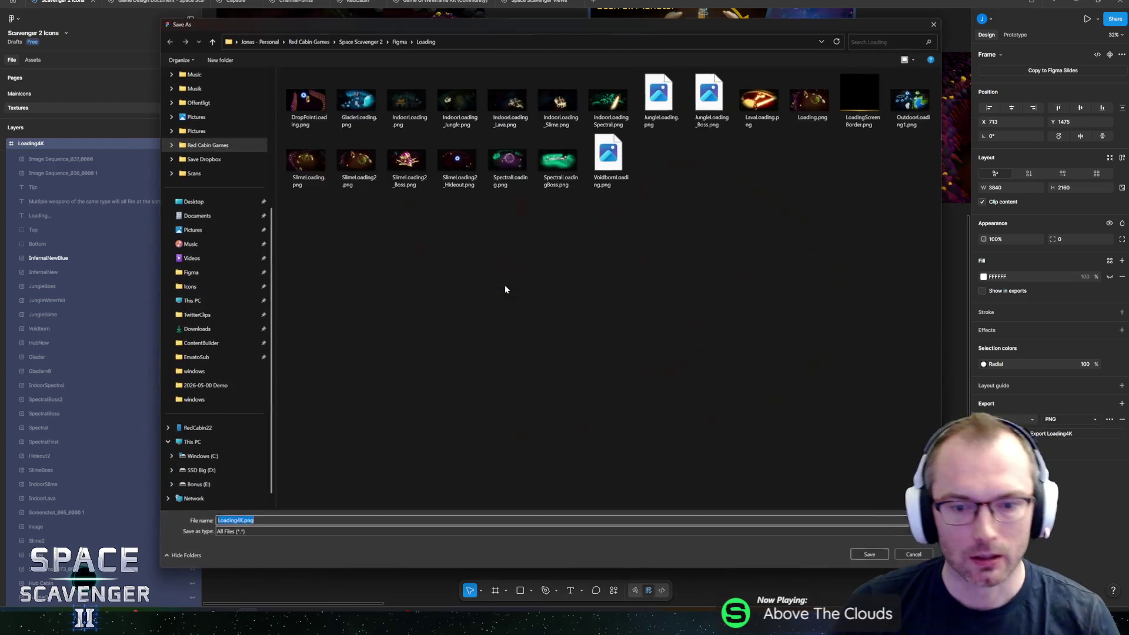
# Save the PNG over the existing LavaLoading.png in the Loading folder, then return to Unity.
pyautogui.click(750, 111)
pyautogui.click(868, 555)
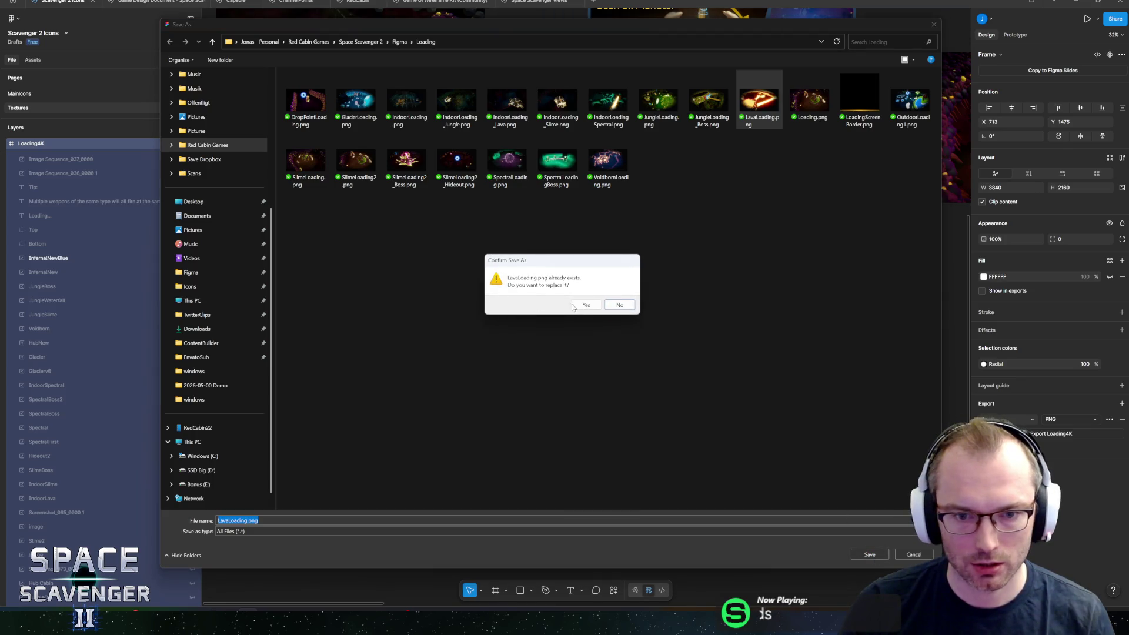
pyautogui.click(583, 306)
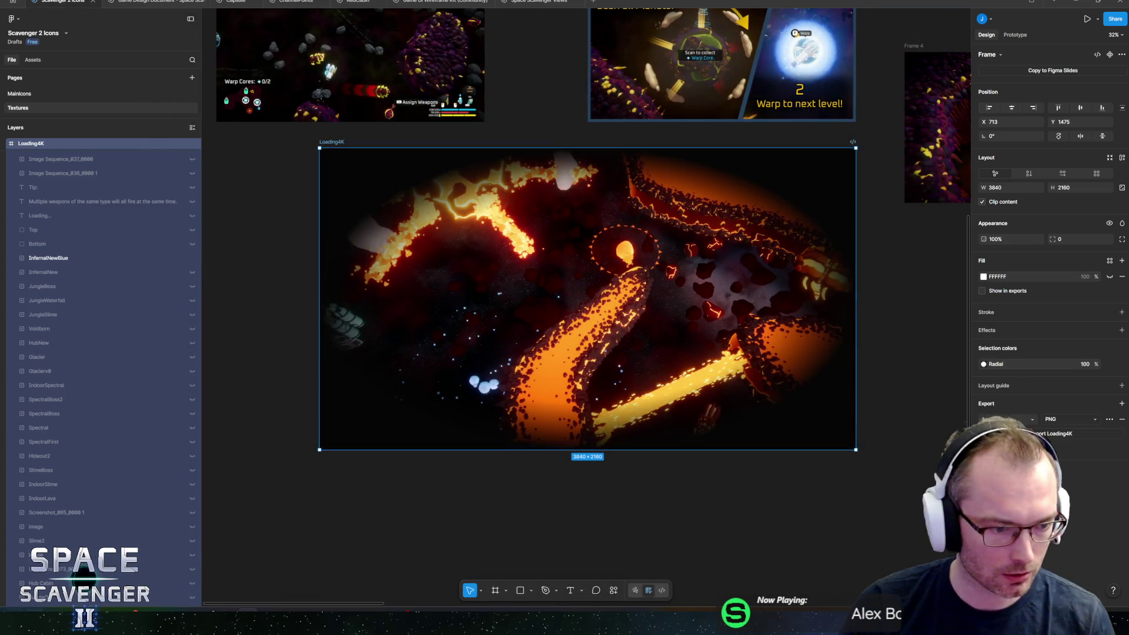
pyautogui.press('super')
pyautogui.press('super')
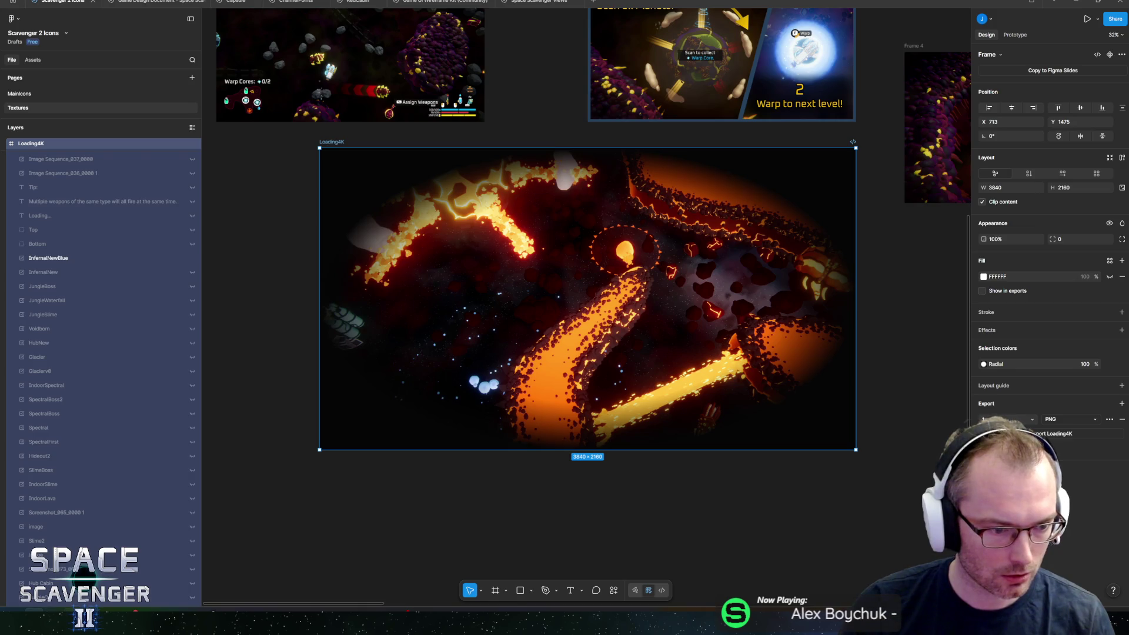
pyautogui.hotkey('alt', 'Tab')
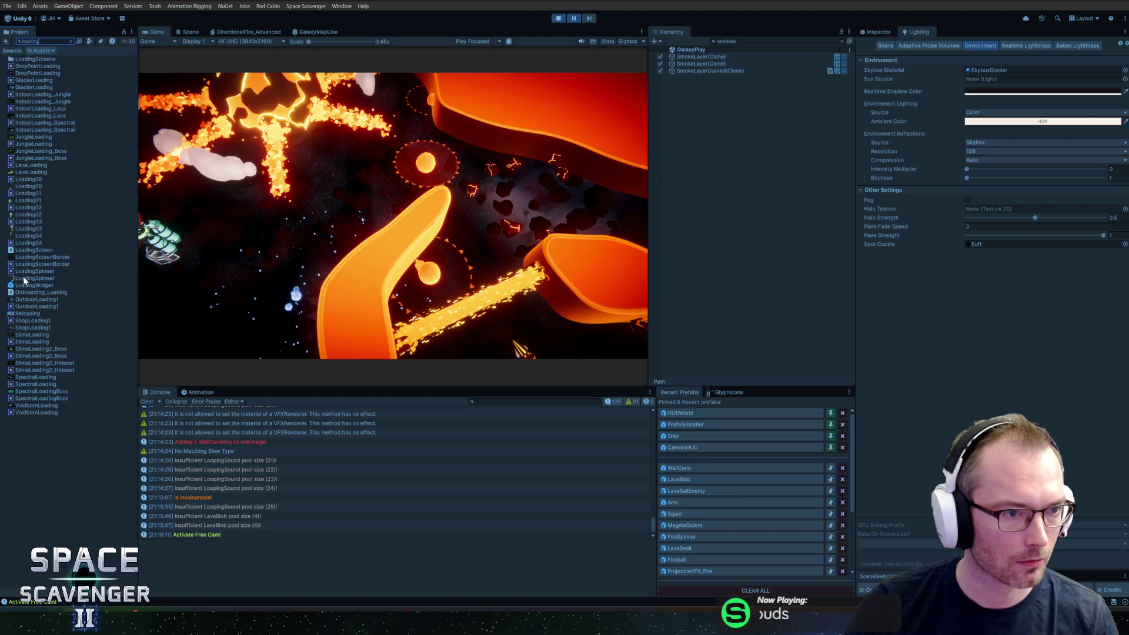
# Find the LavaLoading sprite in the LoadingScreens folder and show it in Explorer.
pyautogui.click(23, 165)
pyautogui.click(23, 173)
pyautogui.press('Escape')
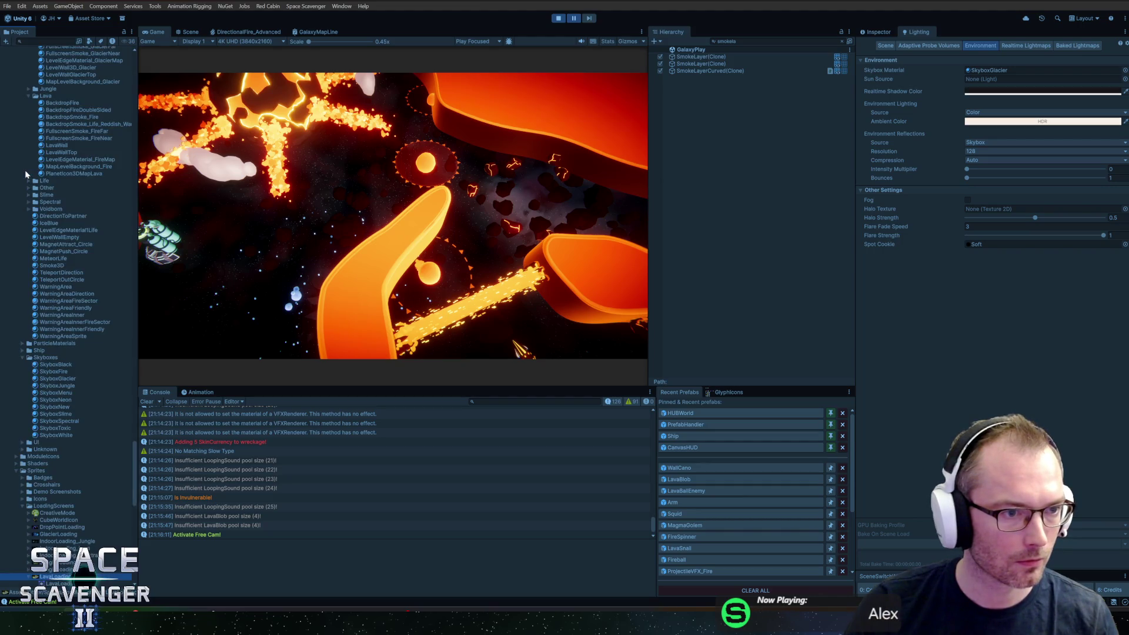
pyautogui.scroll(-3, 81, 530)
pyautogui.rightClick(73, 470)
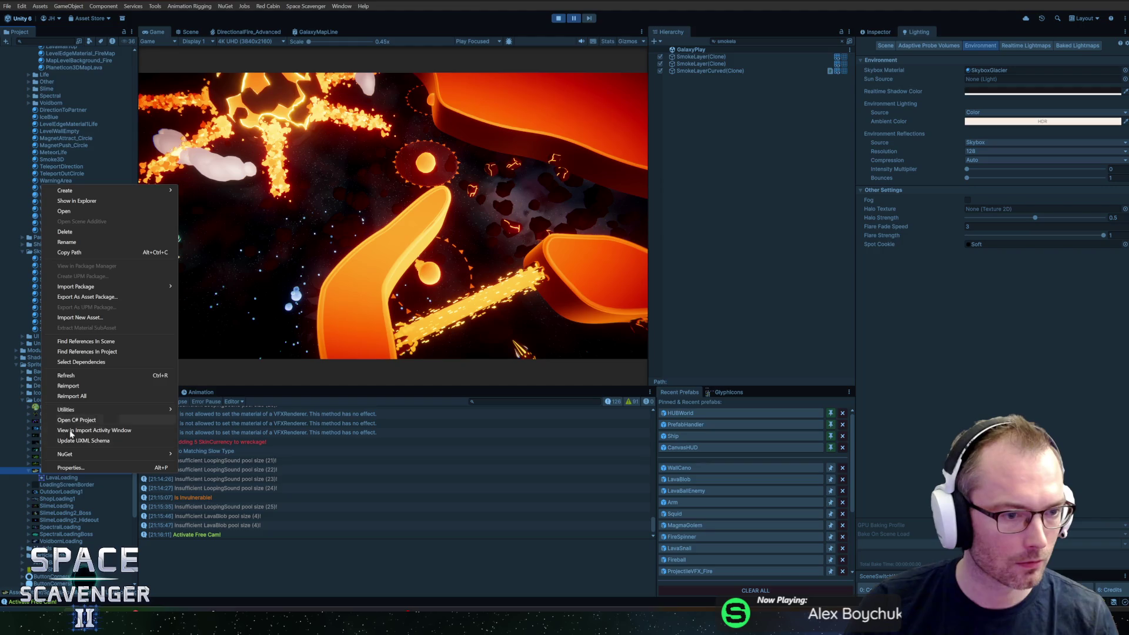
pyautogui.click(88, 200)
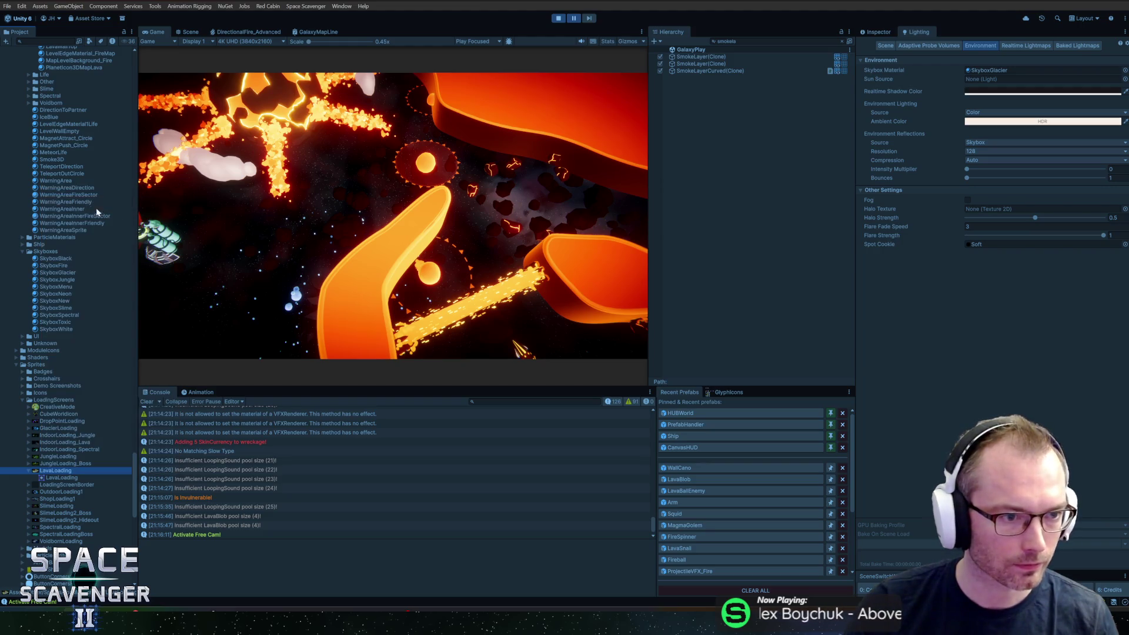
pyautogui.moveTo(91, 624)
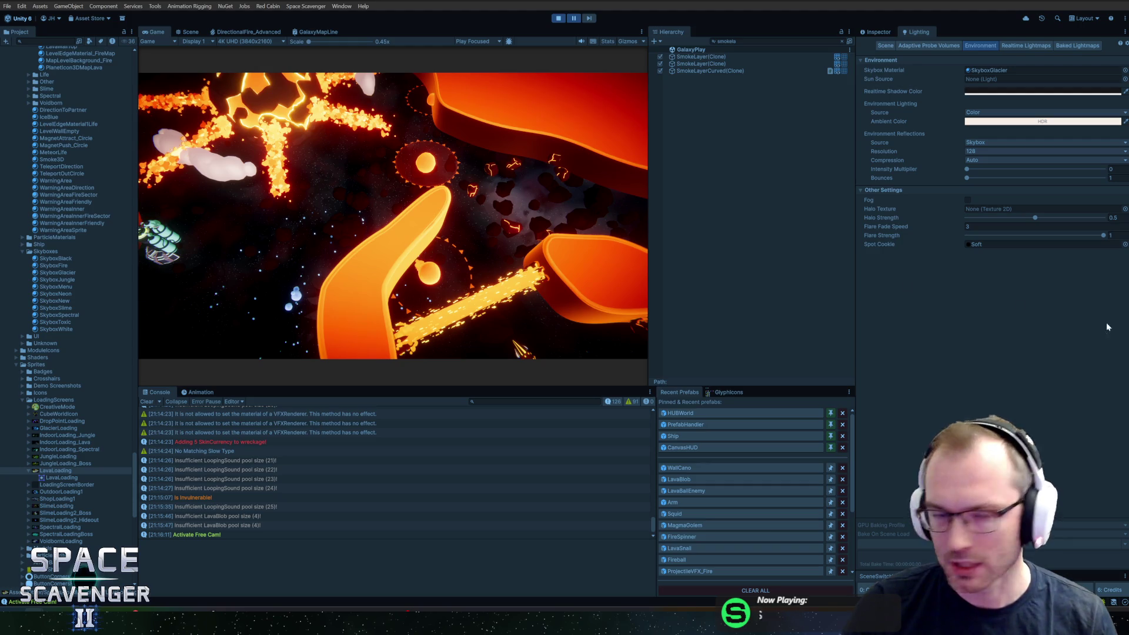
pyautogui.click(56, 470)
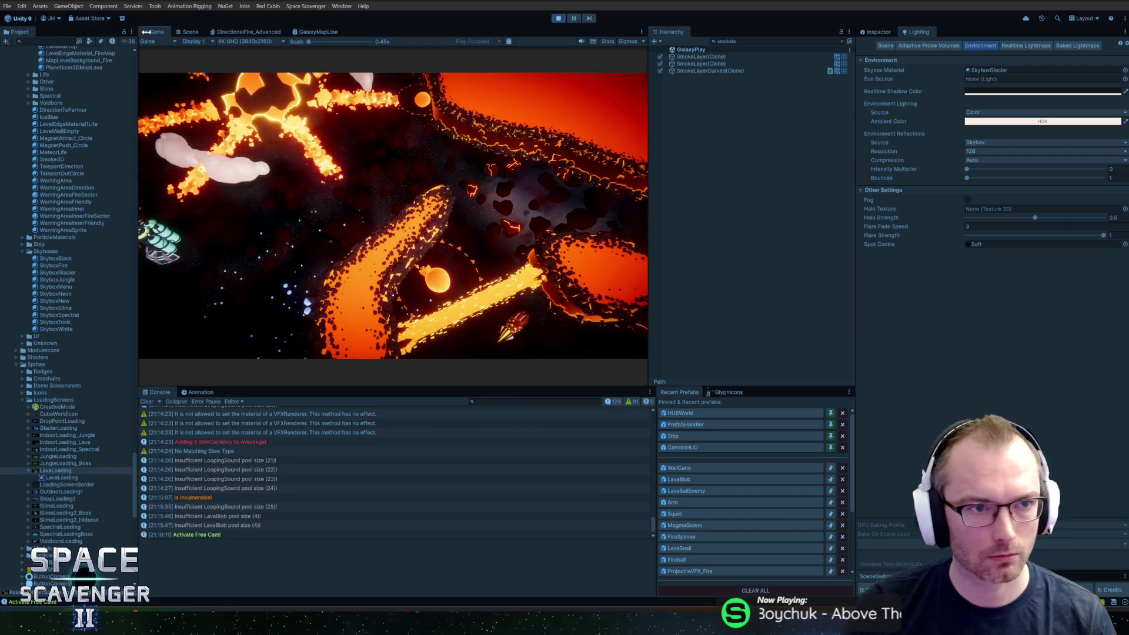
# Maximize the Game view, run debug hideUI all 1 and freeCam 1/0, then stop playing.
pyautogui.hotkey('shift', 'space')
pyautogui.press('`')
pyautogui.press('Up')
pyautogui.press('Up')
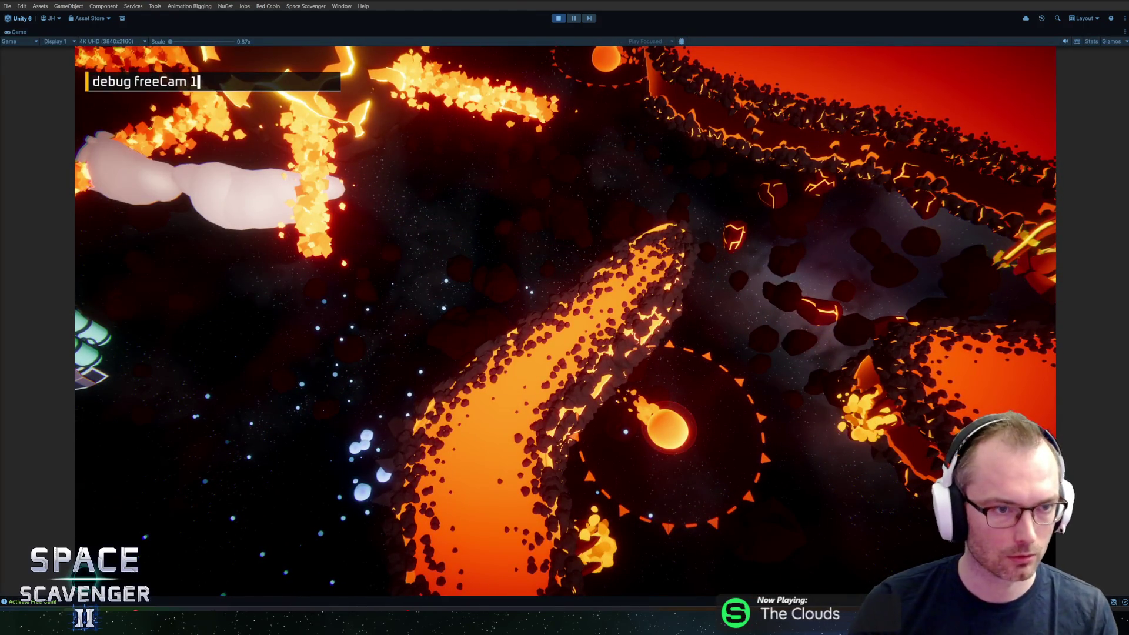
pyautogui.press('Up')
pyautogui.press('Up')
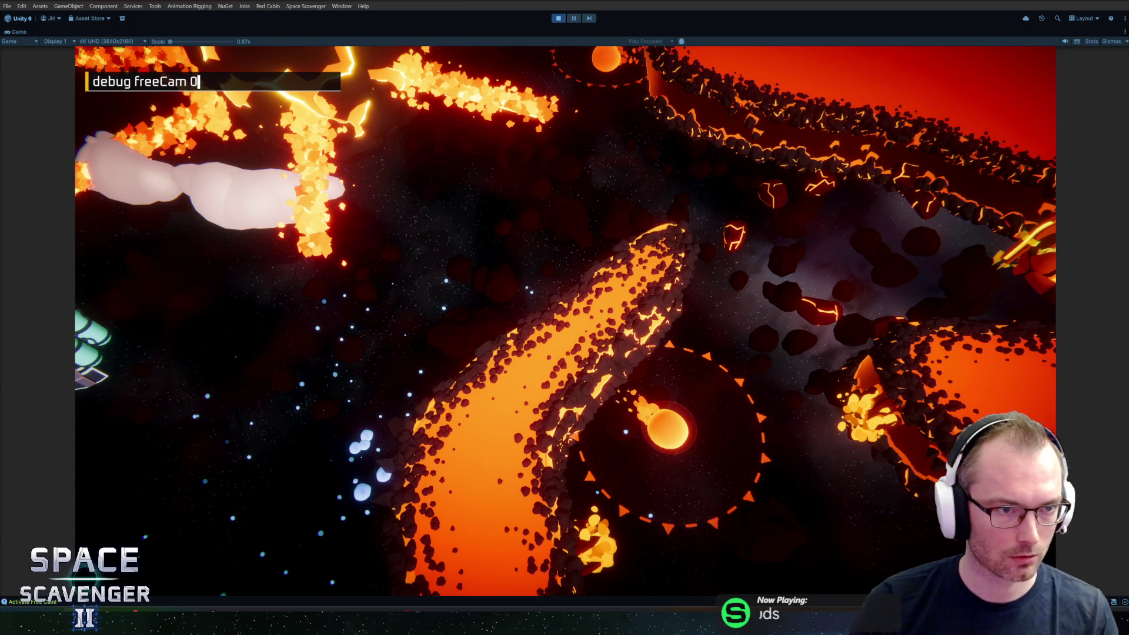
pyautogui.press('Return')
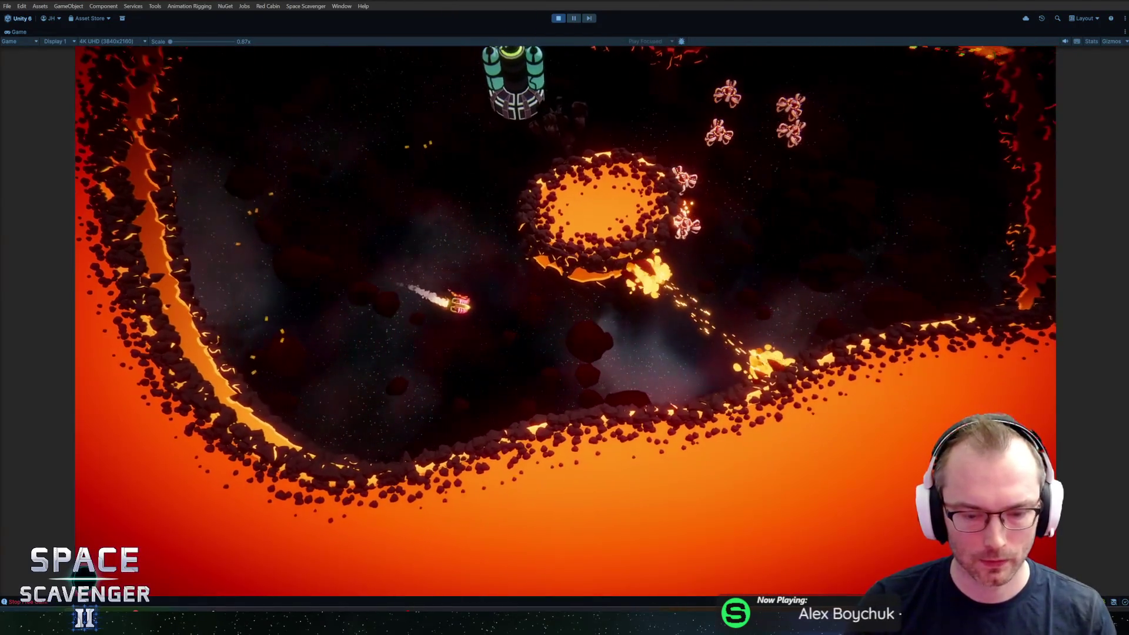
pyautogui.hotkey('ctrl', 'p')
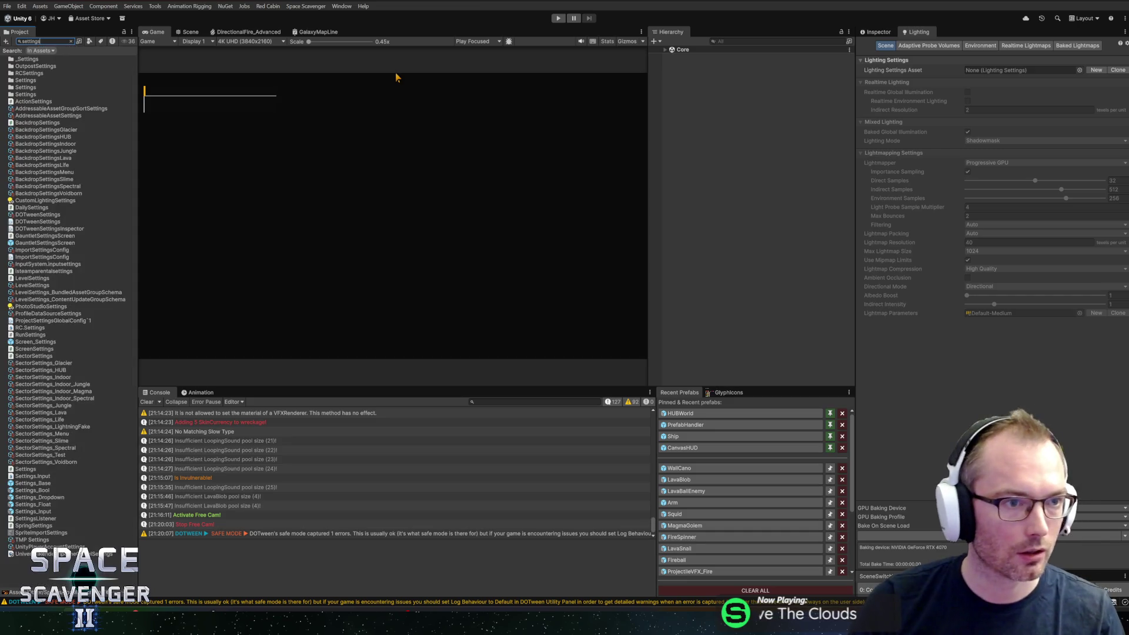
# Select SectorSettings_Lava and scroll its Inspector down to the walls, backdrop and Skybox settings.
pyautogui.click(41, 412)
pyautogui.press('Escape')
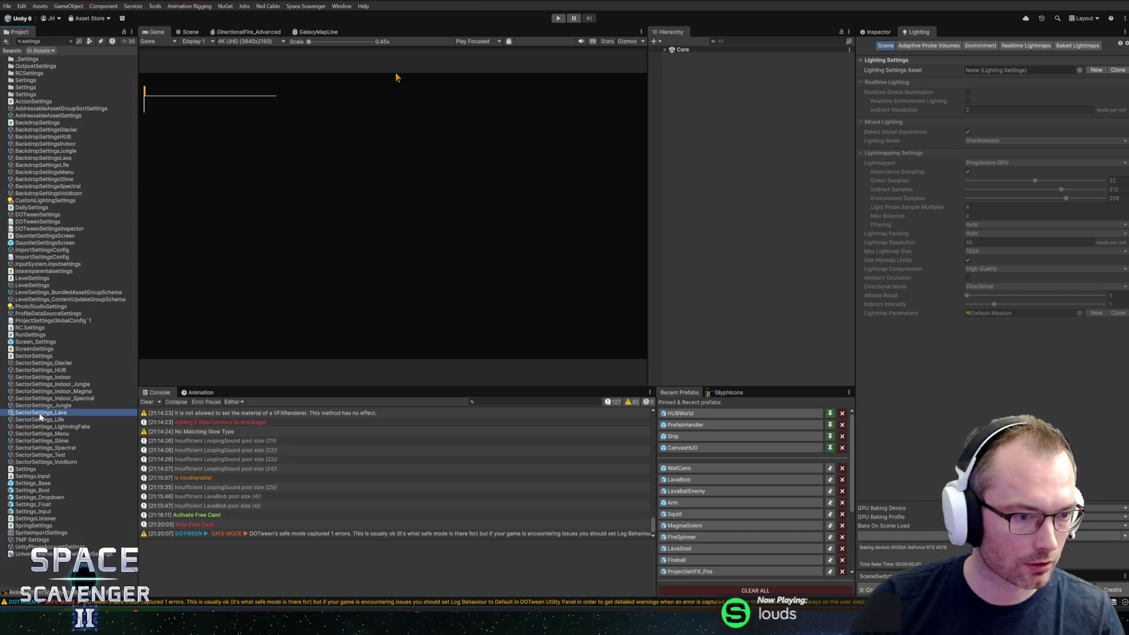
pyautogui.click(873, 29)
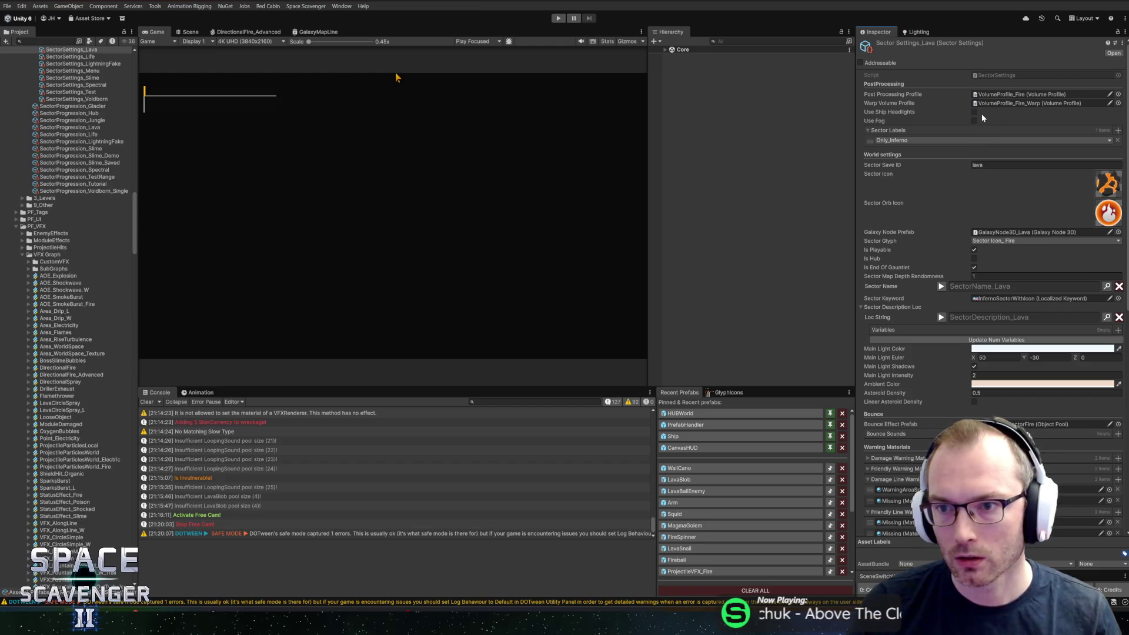
pyautogui.scroll(-5, 927, 213)
pyautogui.scroll(-10, 935, 325)
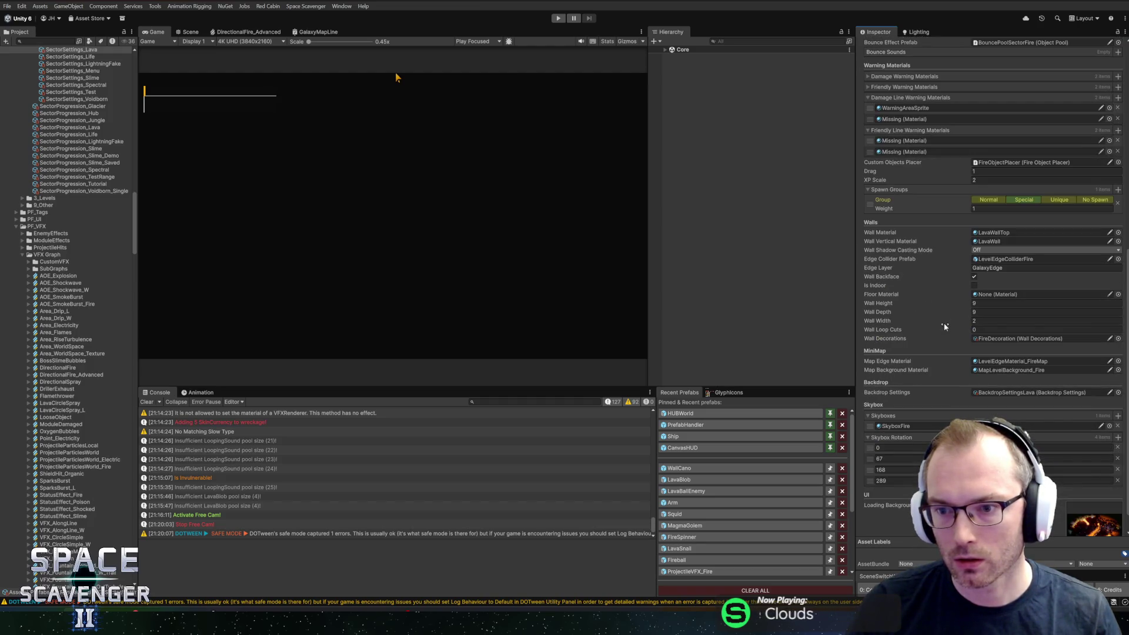
pyautogui.scroll(-1, 944, 327)
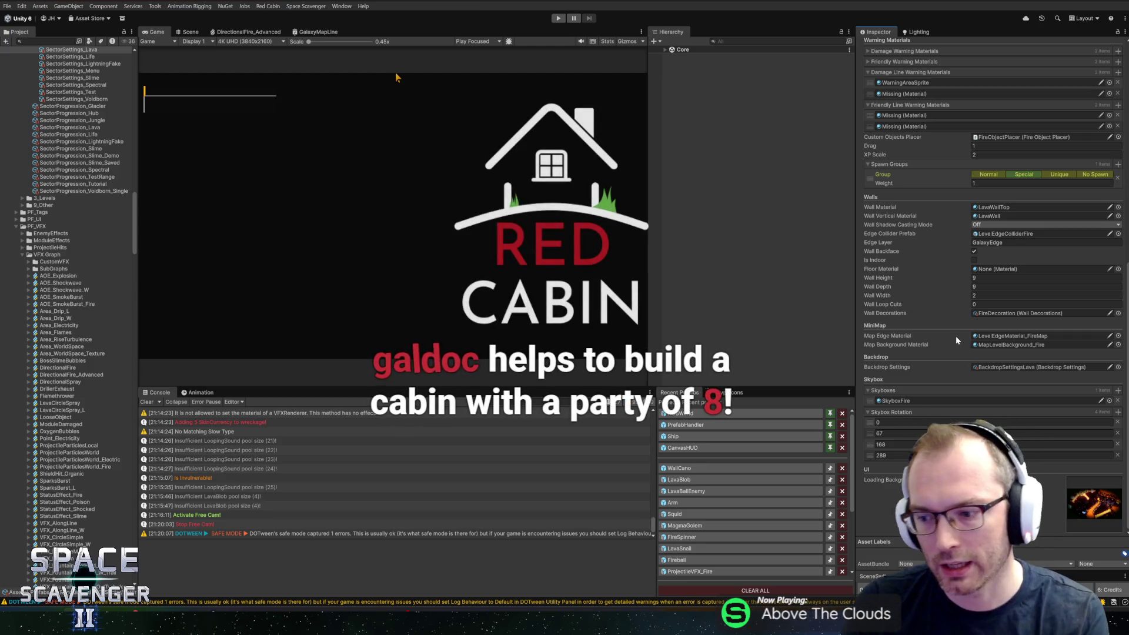
# Set the lava sector's skybox to SkyboxGlacier and open the BackdropSettingsLava asset.
pyautogui.click(1108, 400)
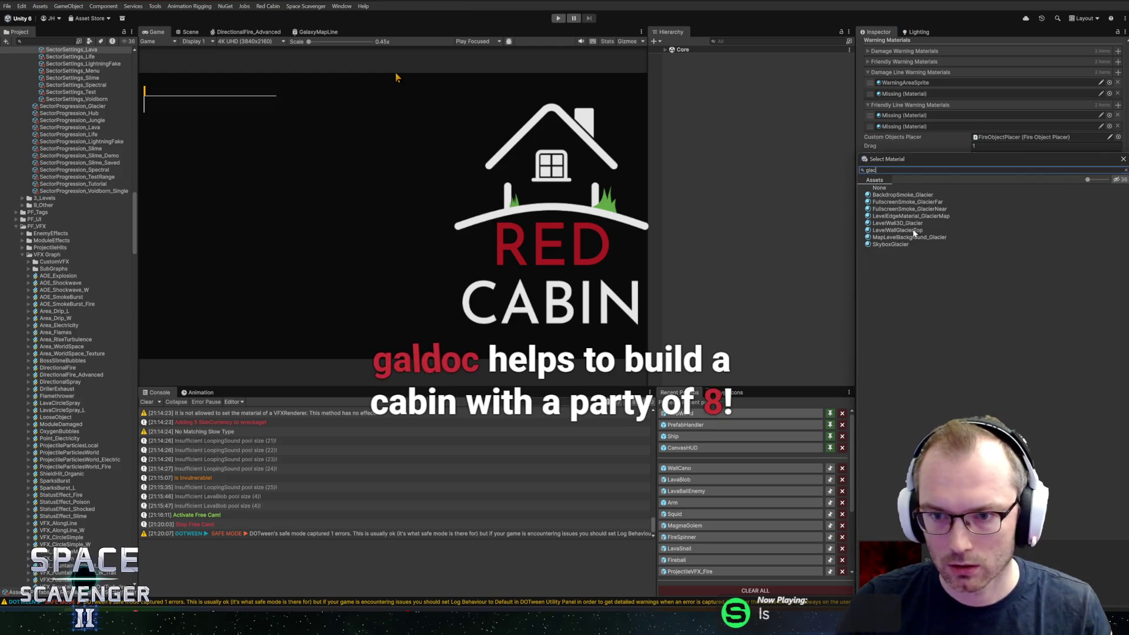
pyautogui.doubleClick(878, 242)
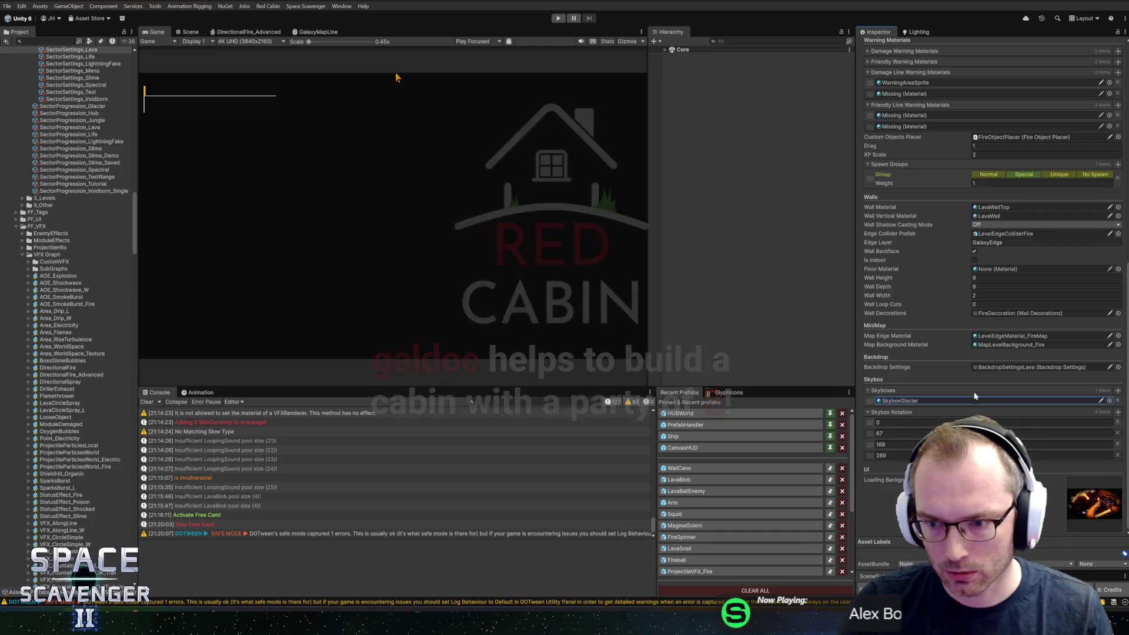
pyautogui.click(995, 366)
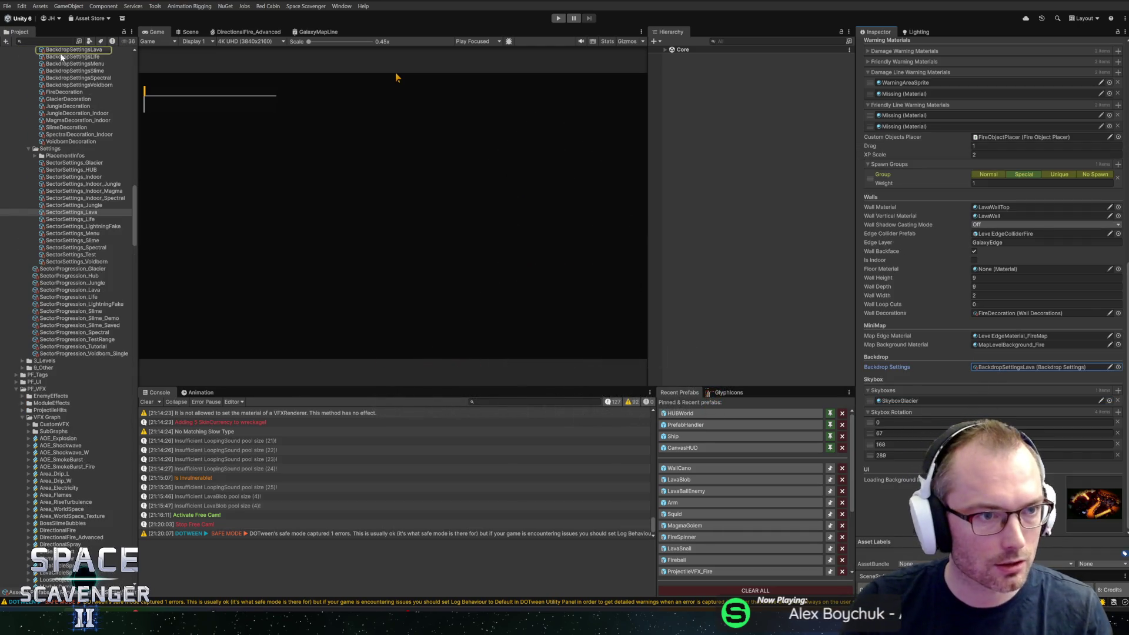
pyautogui.doubleClick(995, 366)
# Assign BackdropSmoke_Glacier to the fire smoke layer and start a play test.
pyautogui.scroll(3, 970, 282)
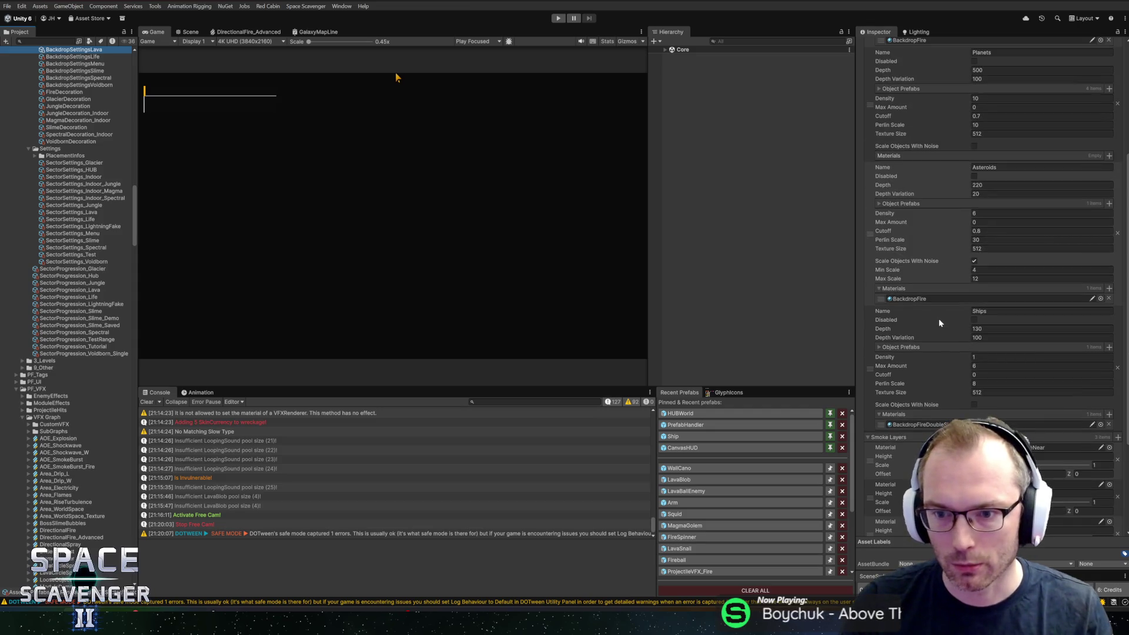
pyautogui.scroll(4, 917, 376)
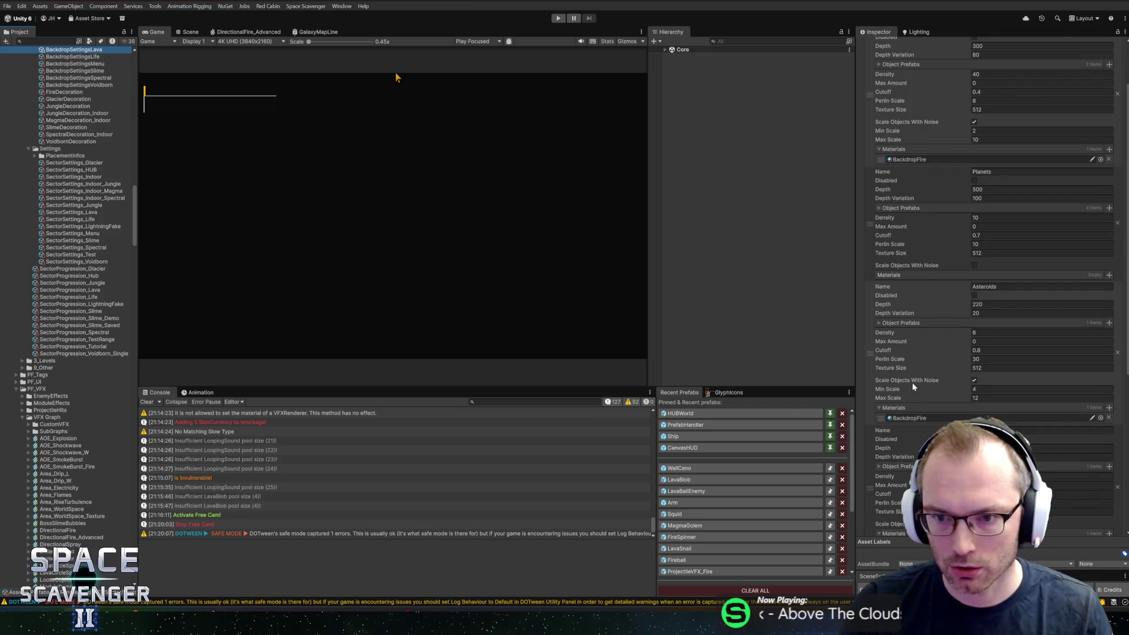
pyautogui.scroll(-5, 926, 316)
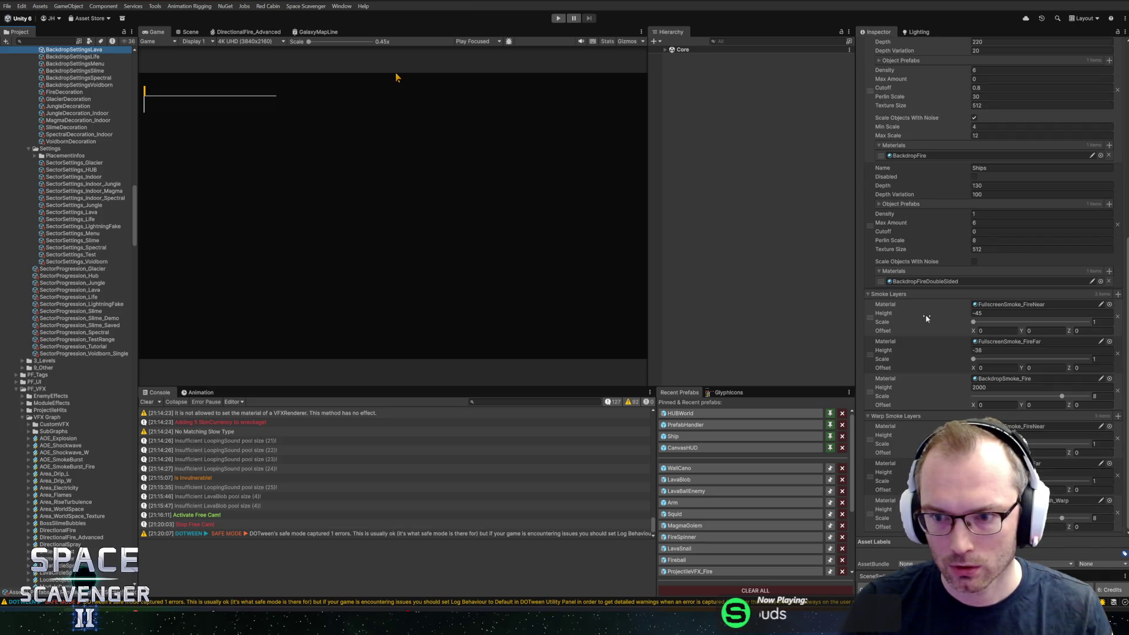
pyautogui.click(1110, 378)
pyautogui.click(915, 370)
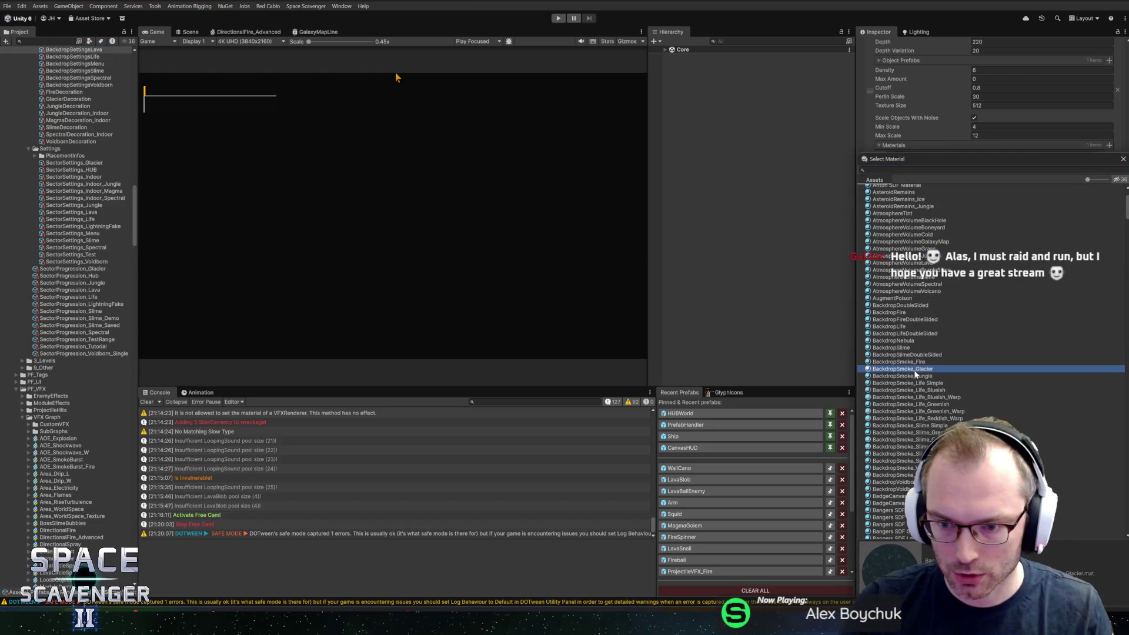
pyautogui.doubleClick(914, 370)
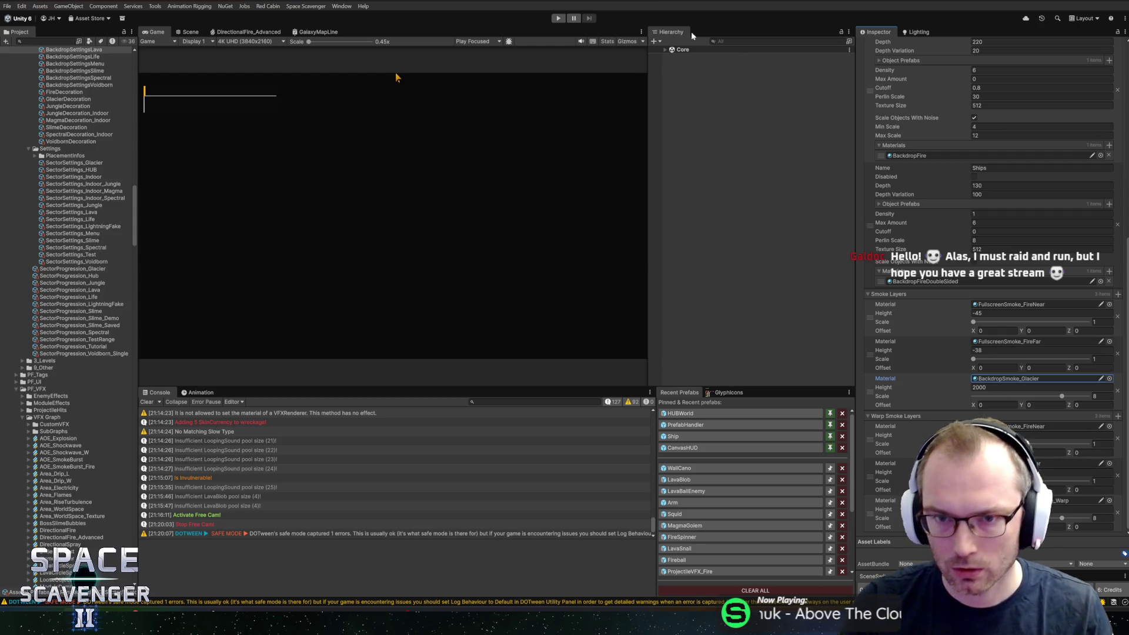
pyautogui.click(558, 19)
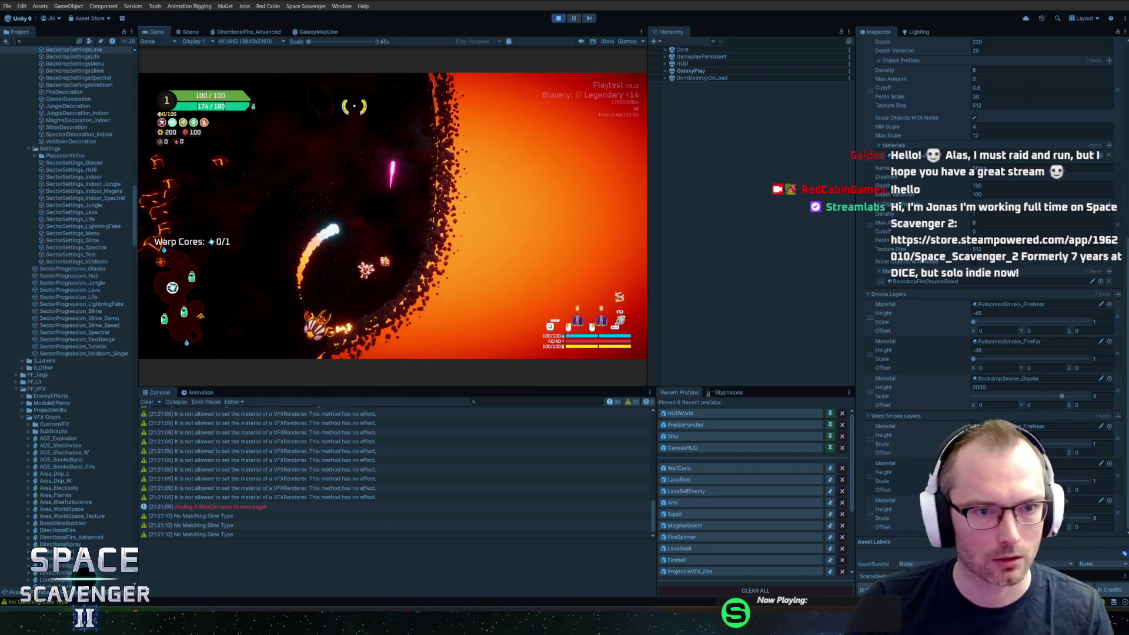
# In the maximized Game view, collect Oxygen Station rewards, including 55 scrap.
pyautogui.doubleClick(152, 32)
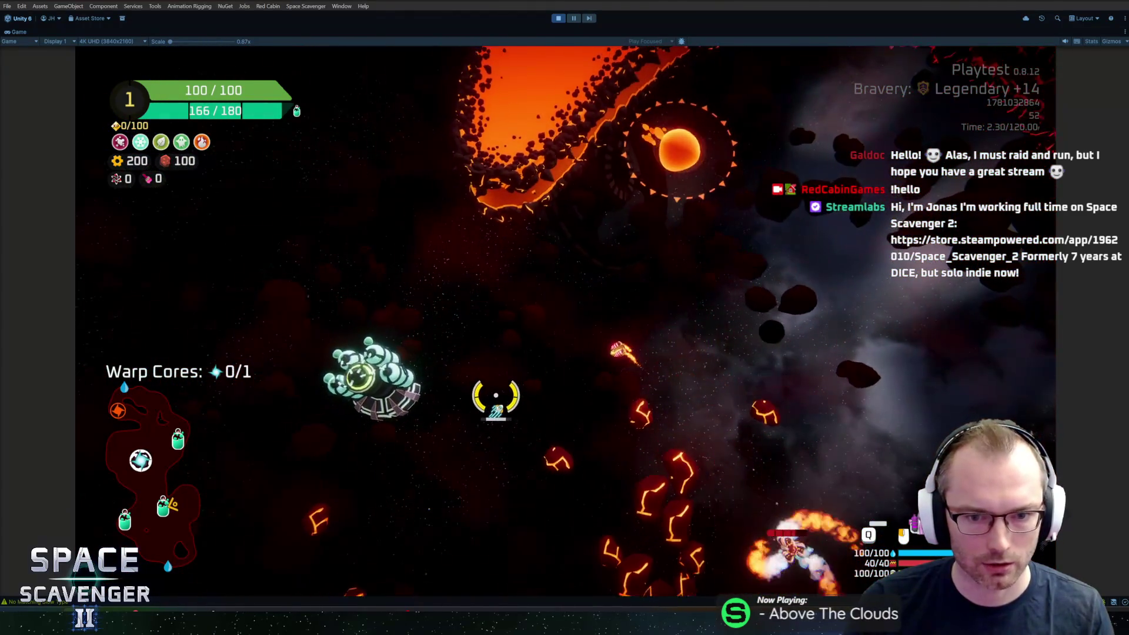
pyautogui.press('f')
pyautogui.click(555, 492)
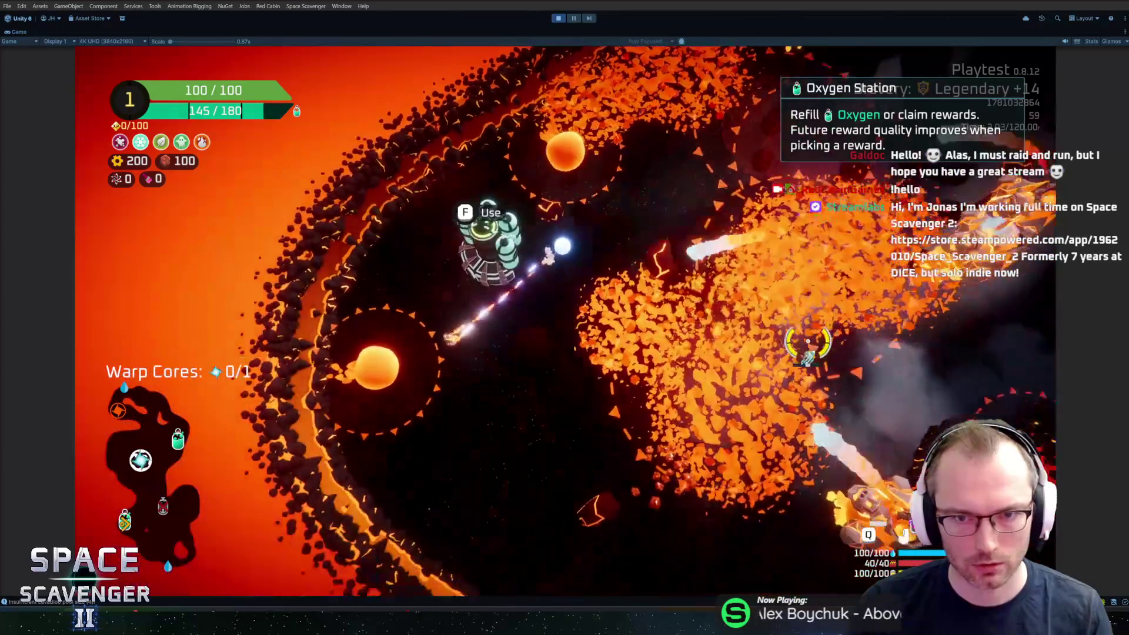
pyautogui.press('f')
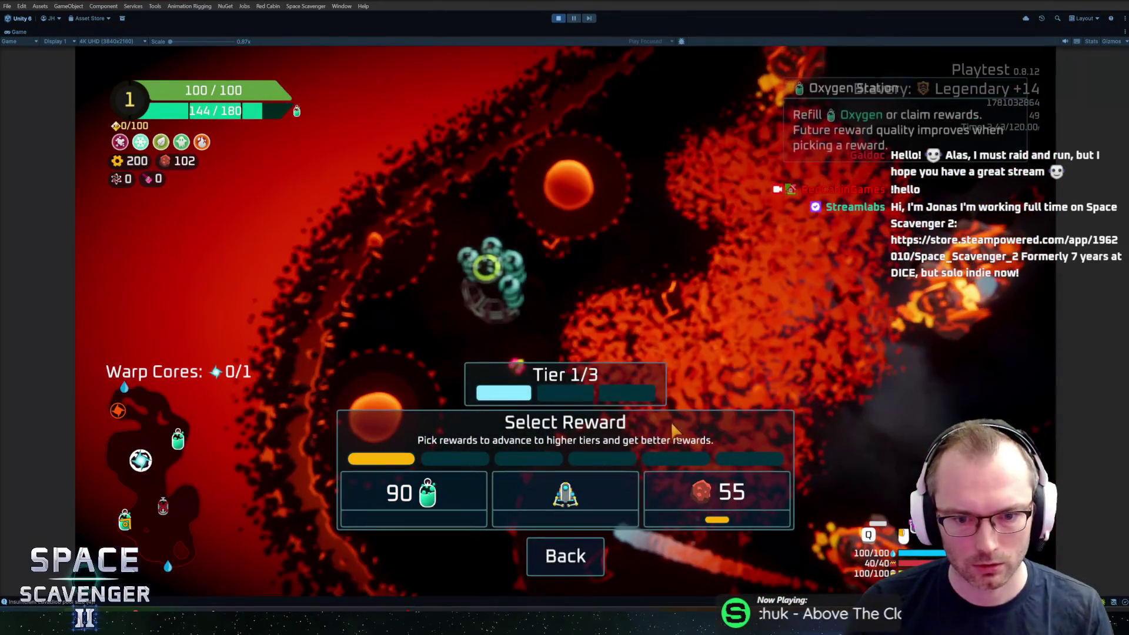
pyautogui.click(682, 510)
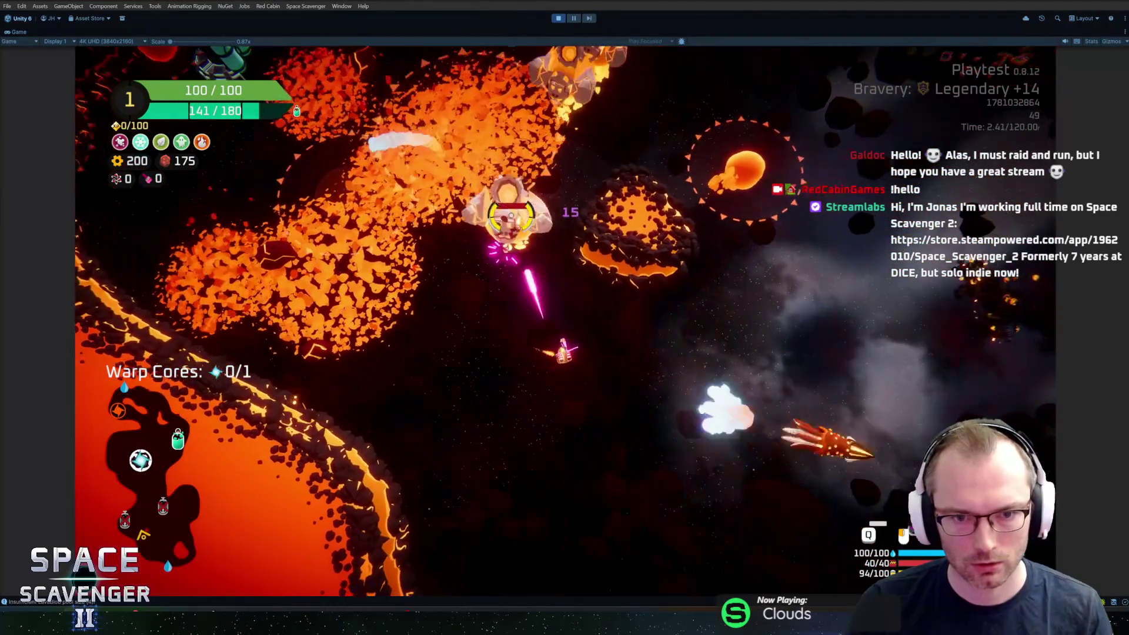
# Apply the DamageOverall 10 boost from the debug console, then exit play mode.
pyautogui.press('`')
pyautogui.press('Up')
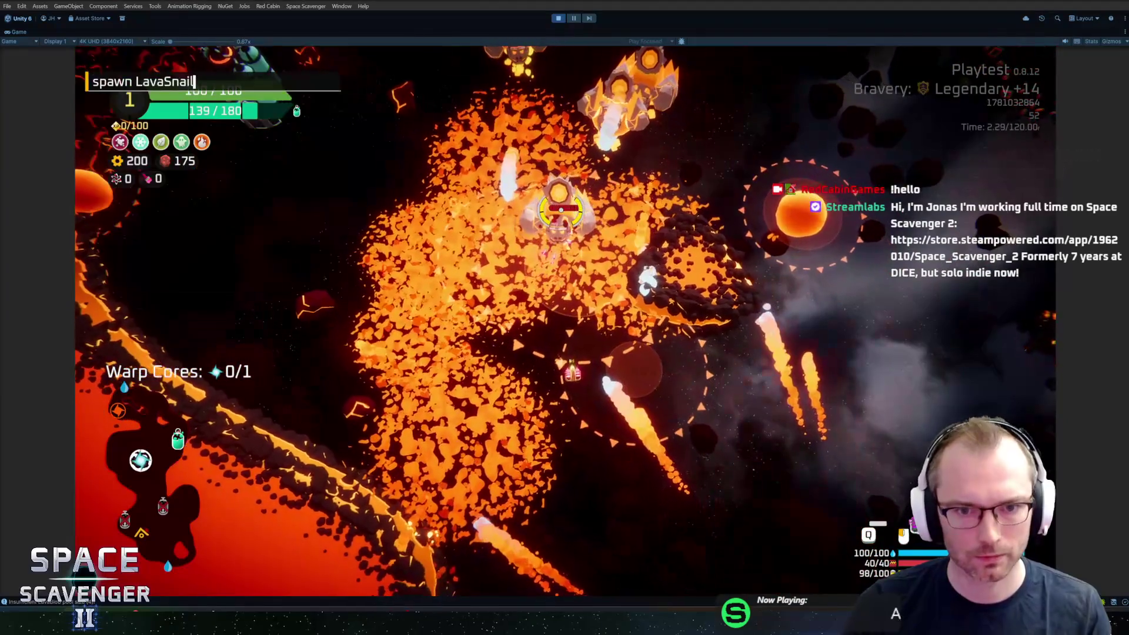
pyautogui.press('Up')
pyautogui.press('Return')
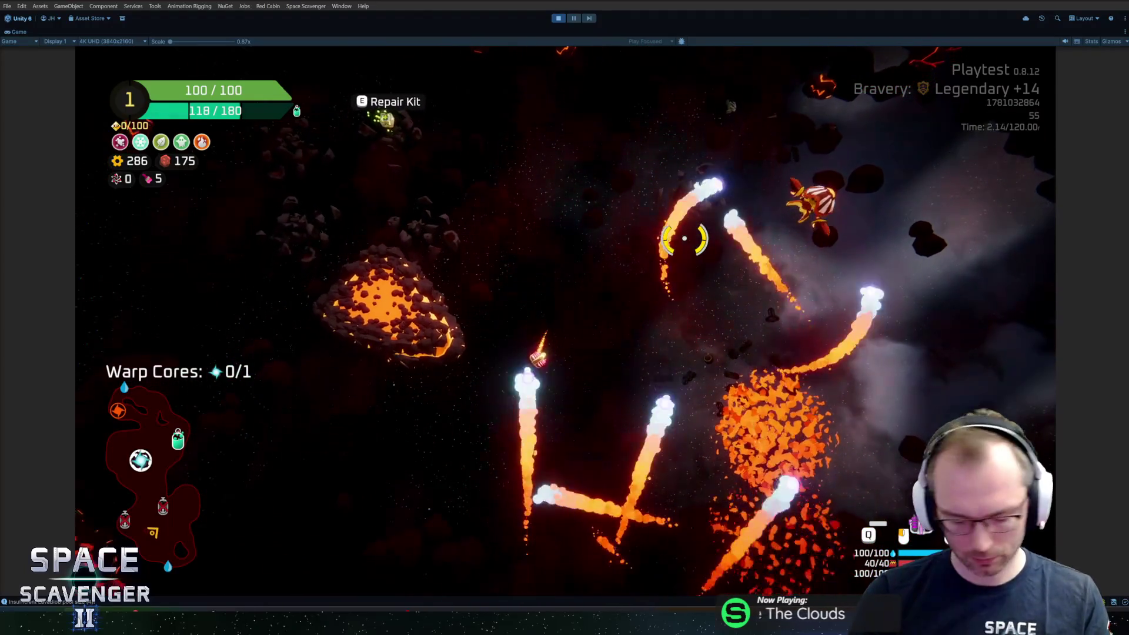
pyautogui.hotkey('shift', 'space')
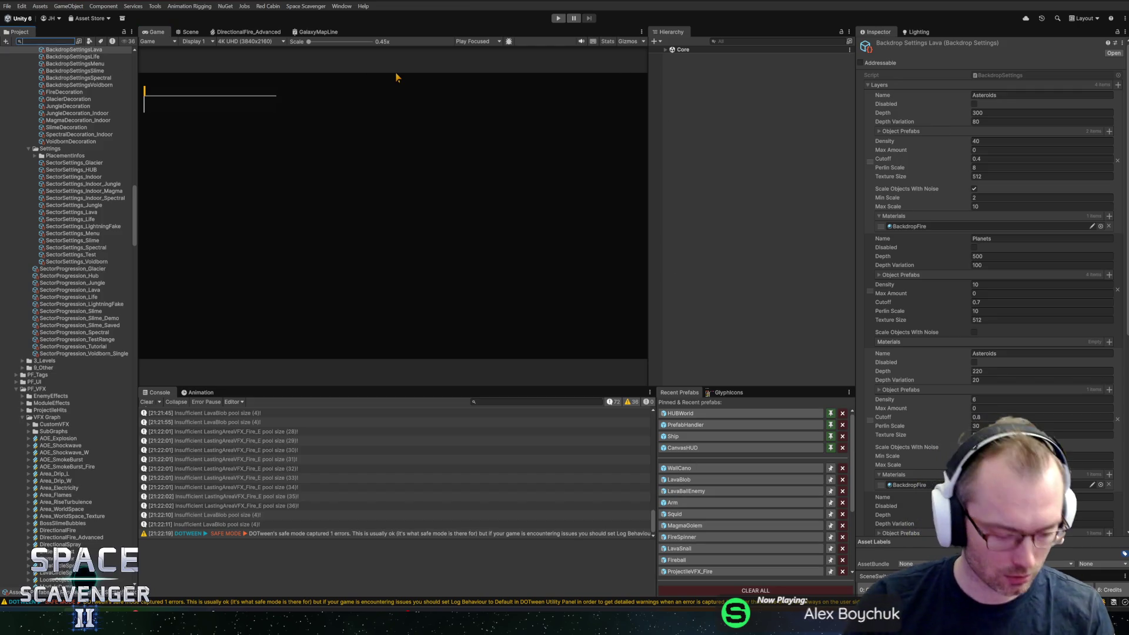
# Commit the 17 changed files to master as 'Infernal sector visibility update' and push to origin.
pyautogui.write('golem')
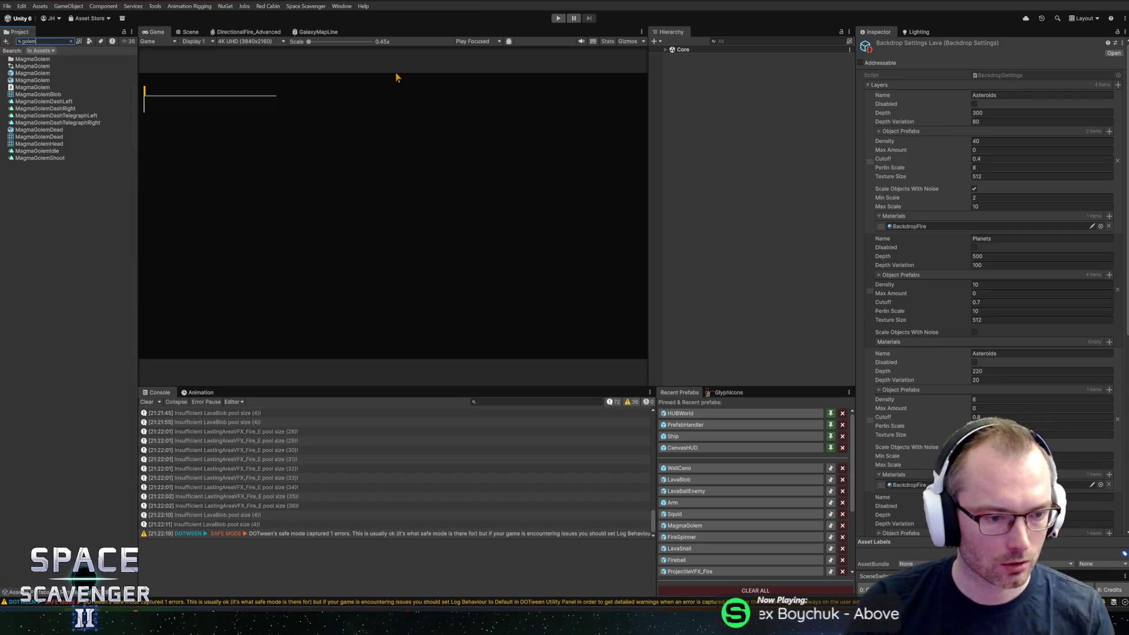
pyautogui.hotkey('alt', 'Tab')
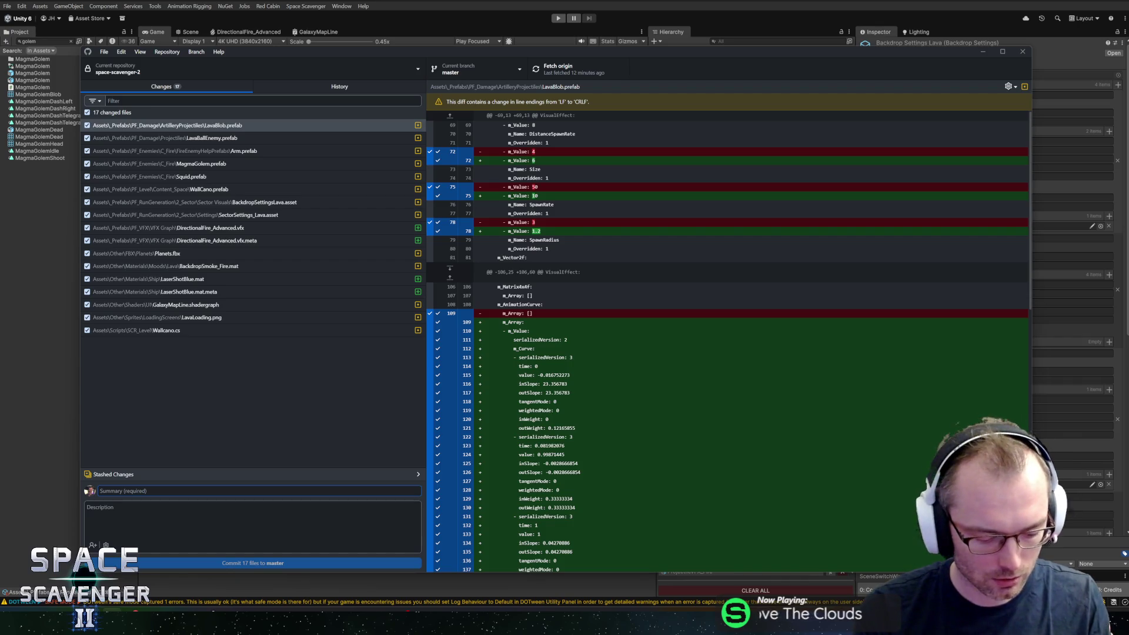
pyautogui.write('Infern')
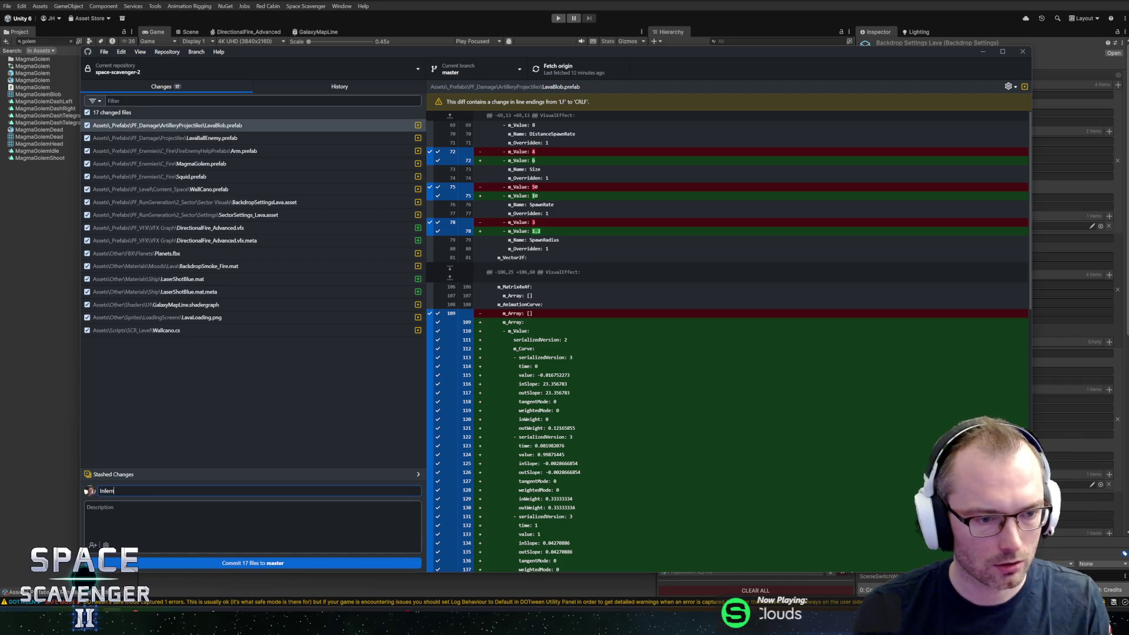
pyautogui.write('al sector vis')
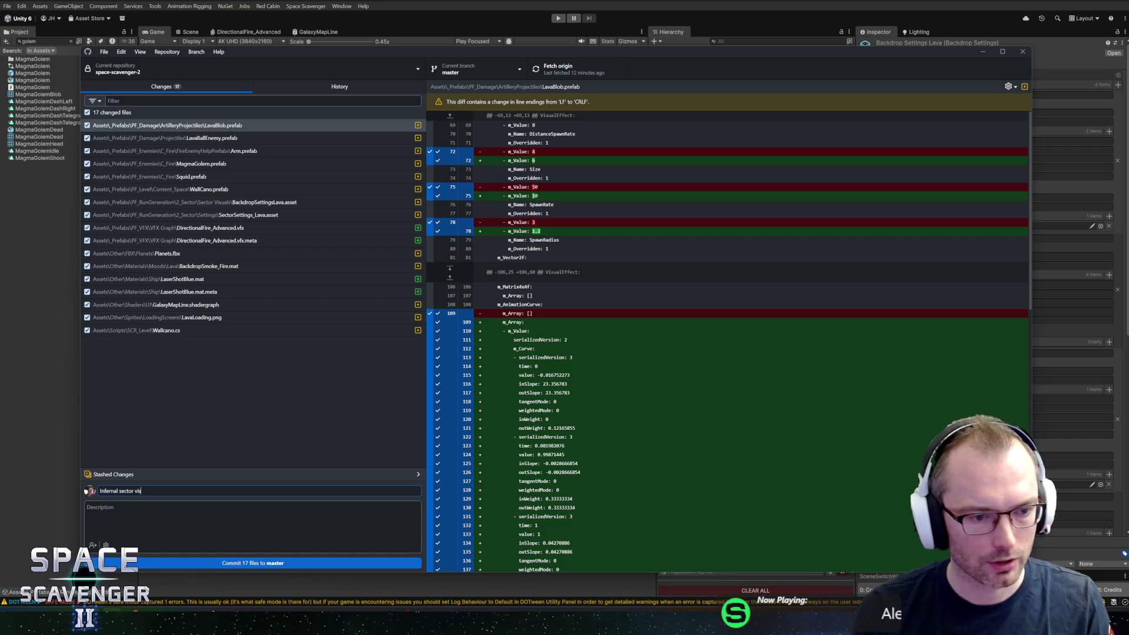
pyautogui.write('ibility u')
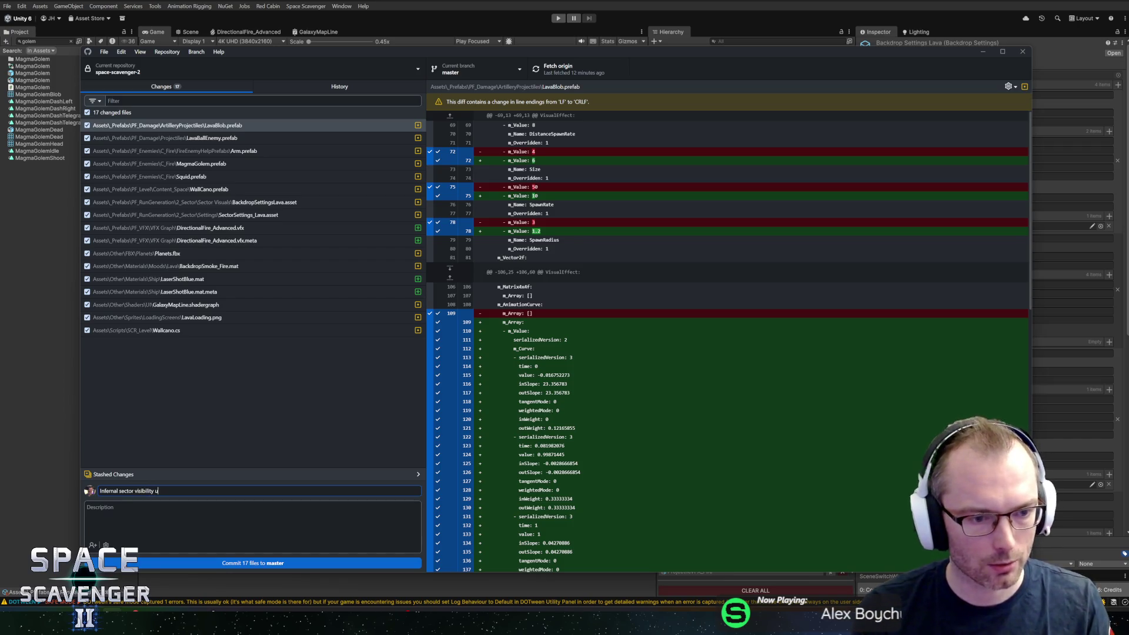
pyautogui.write('pdate')
pyautogui.hotkey('ctrl', 'Return')
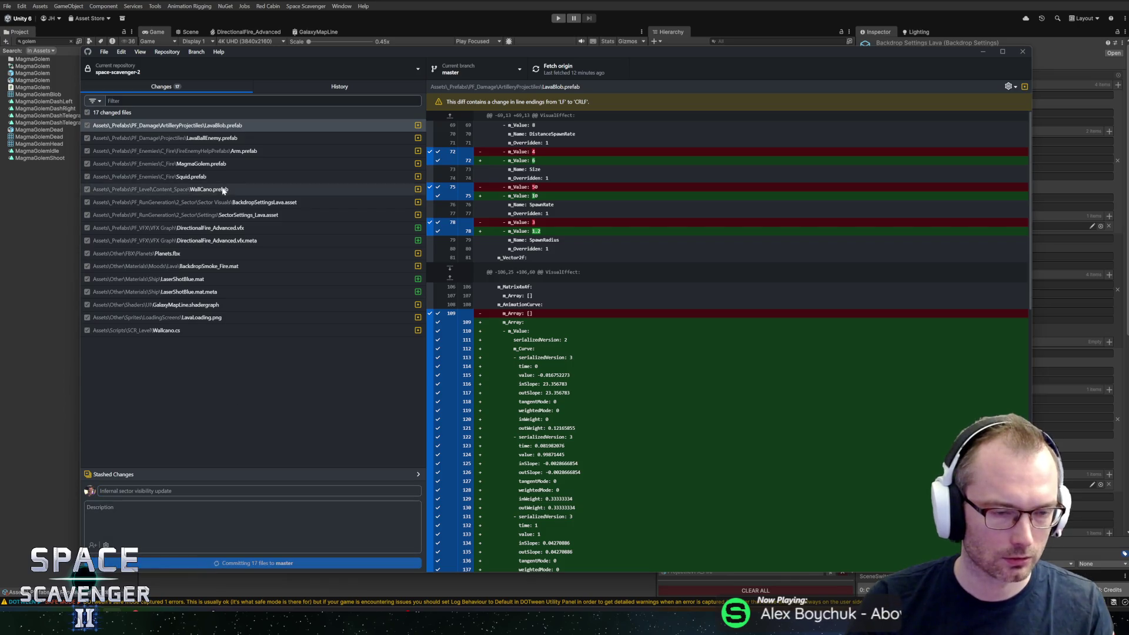
pyautogui.click(570, 69)
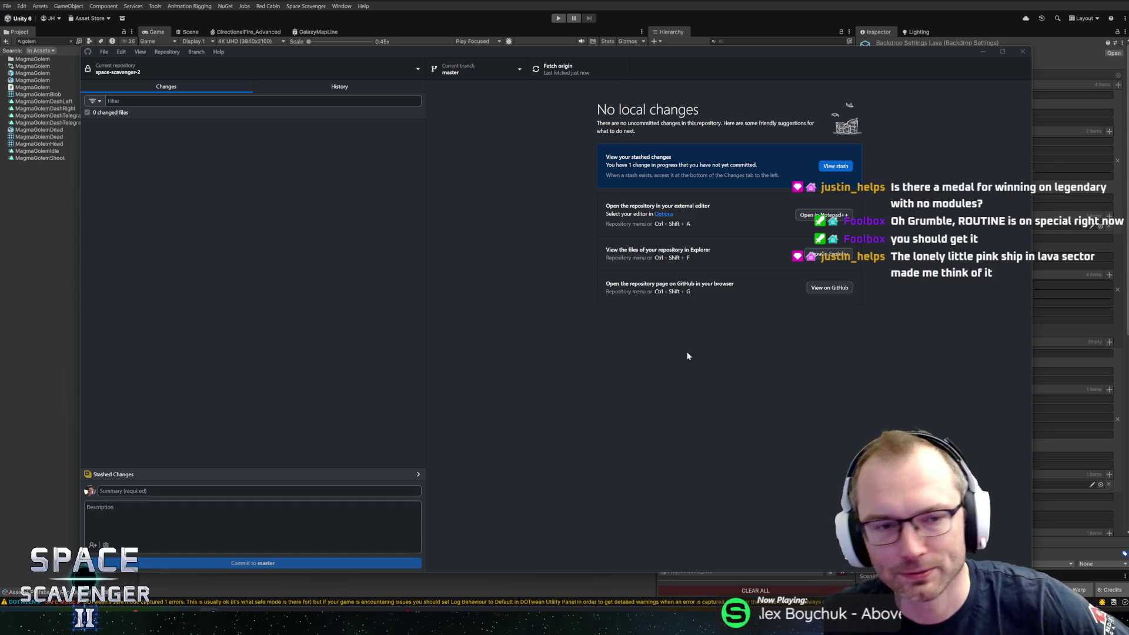
pyautogui.hotkey('alt', 'Tab')
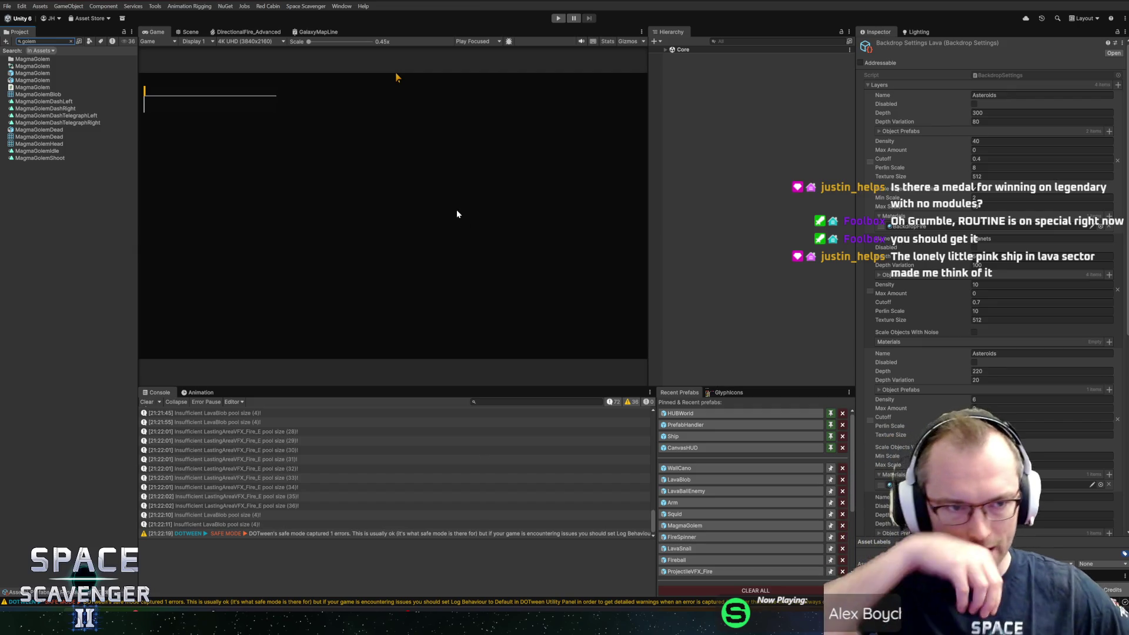
# Clear the 'golem' search in the Project window to restore the full folder tree.
pyautogui.click(72, 42)
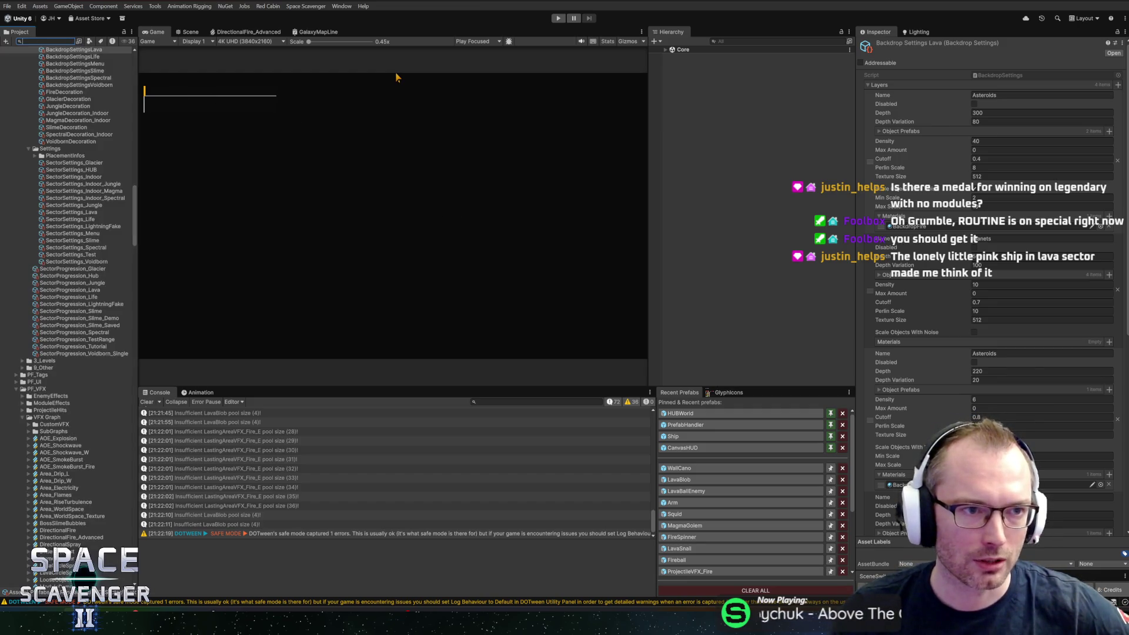
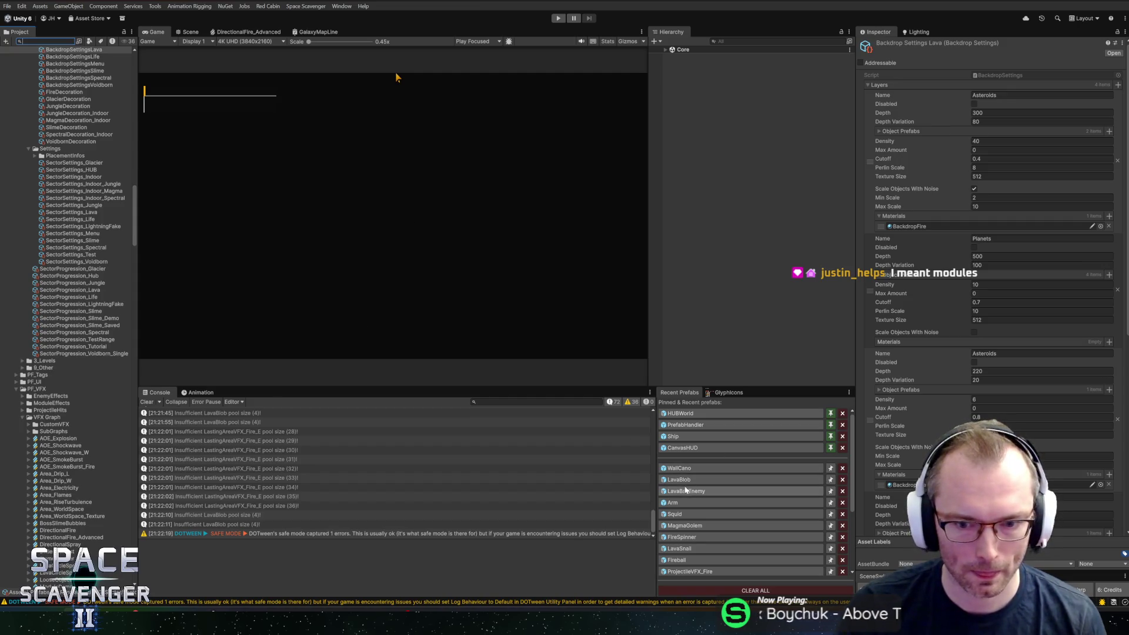
# Open the MagmaGolem prefab from Recent Prefabs and send its Magma Golem script to Rider via Edit Script.
pyautogui.click(686, 525)
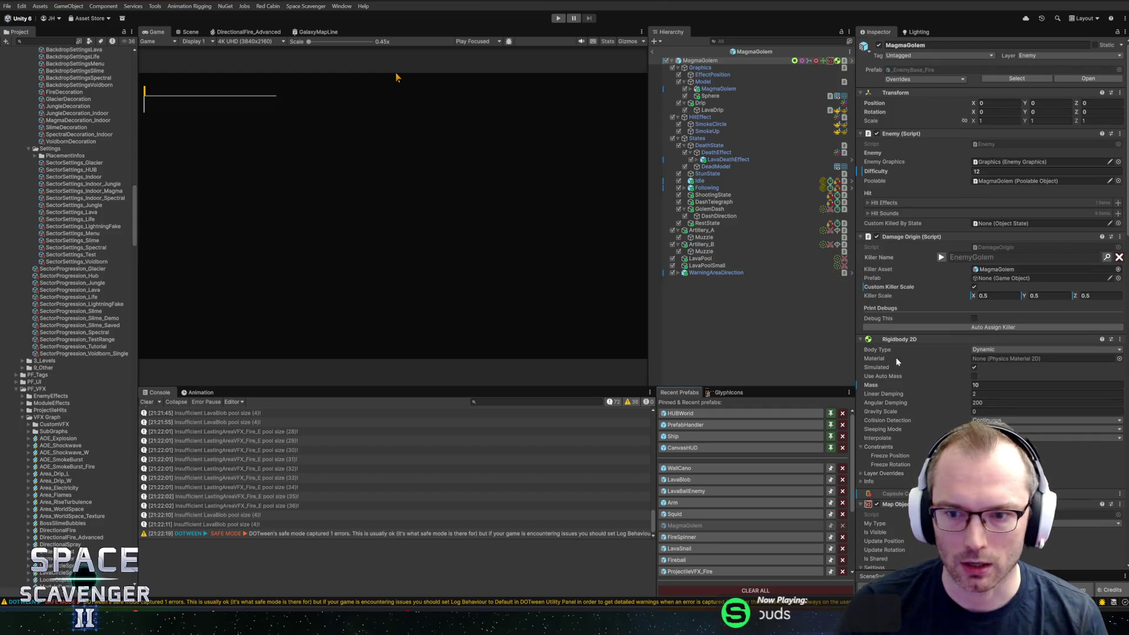
pyautogui.scroll(-12, 897, 360)
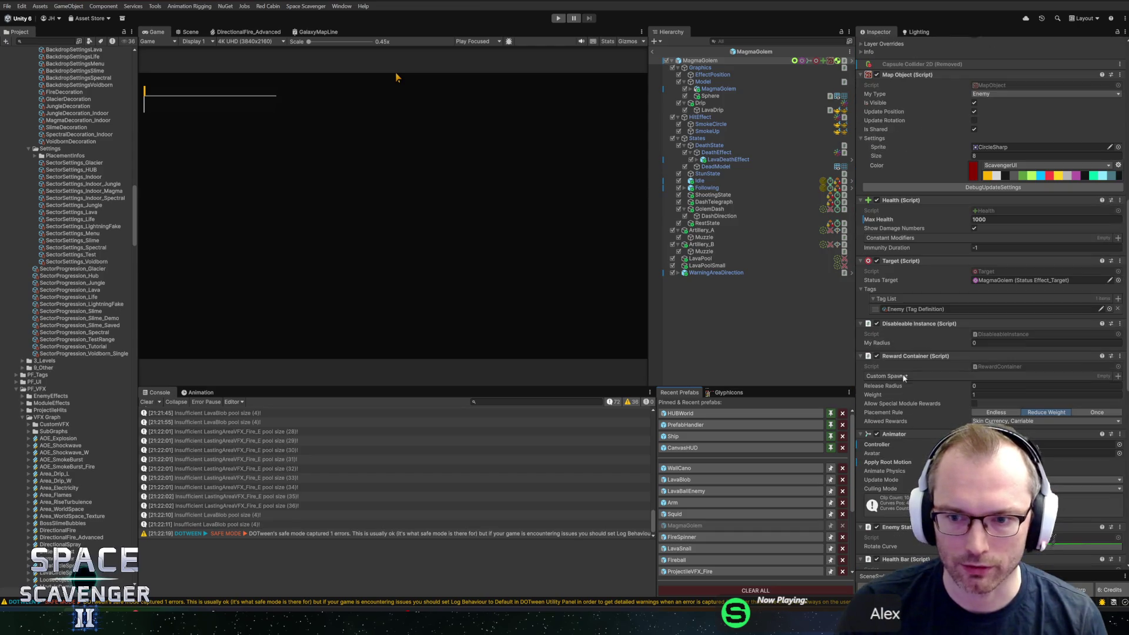
pyautogui.scroll(-10, 908, 382)
pyautogui.rightClick(914, 314)
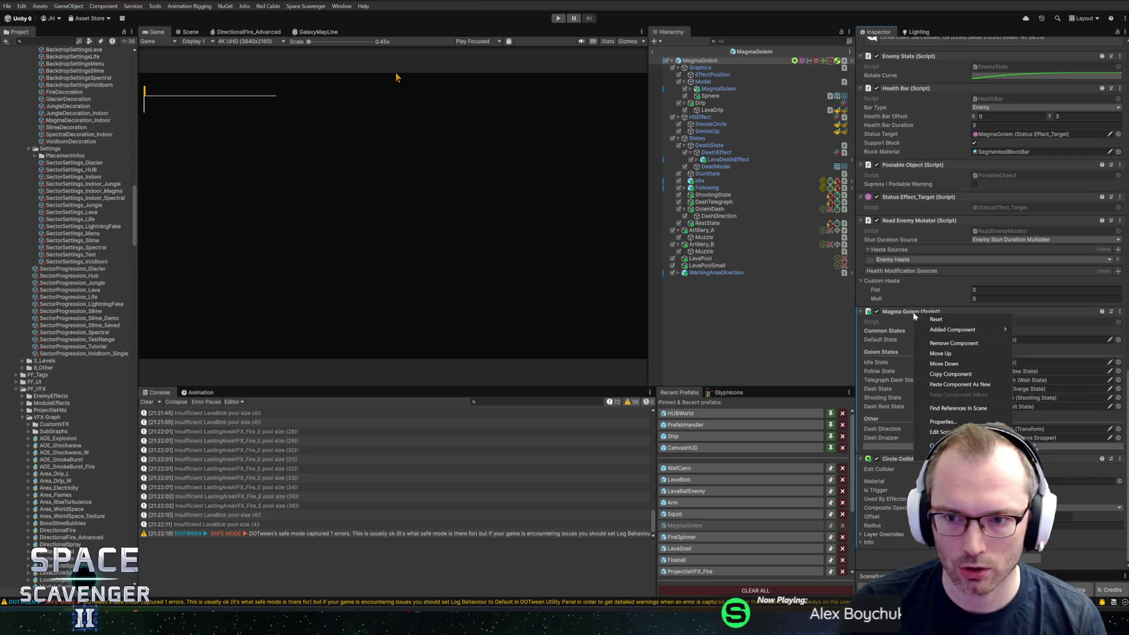
pyautogui.click(940, 432)
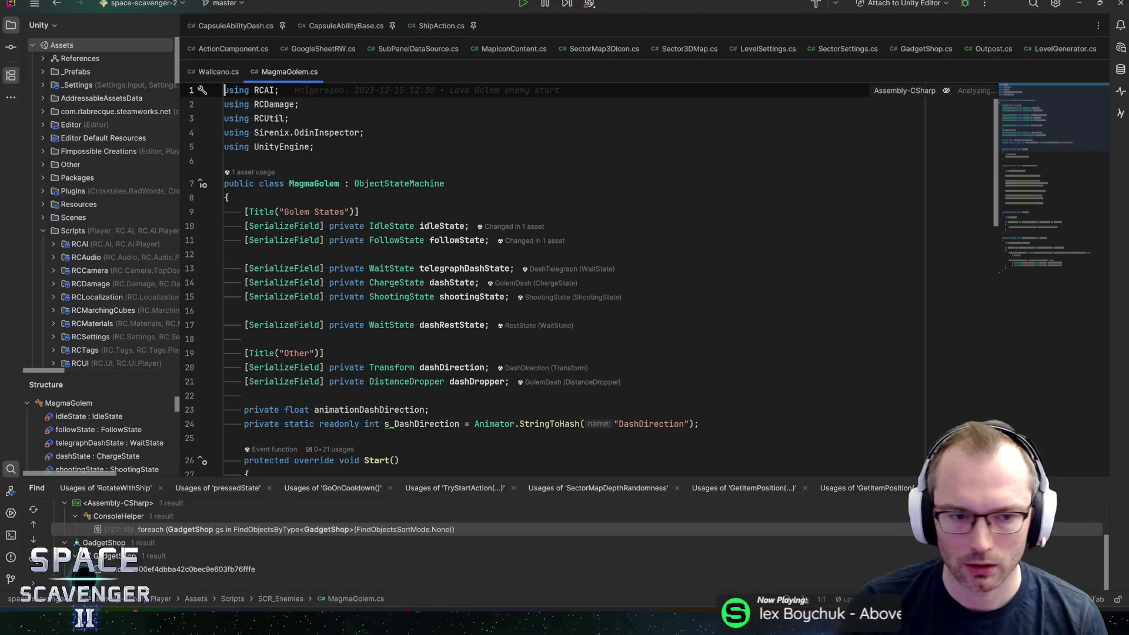
# Find dashDropper and comment out the dashDropper.StartDropping() call on line 29.
pyautogui.doubleClick(476, 382)
pyautogui.hotkey('ctrl', 'f')
pyautogui.press('Return')
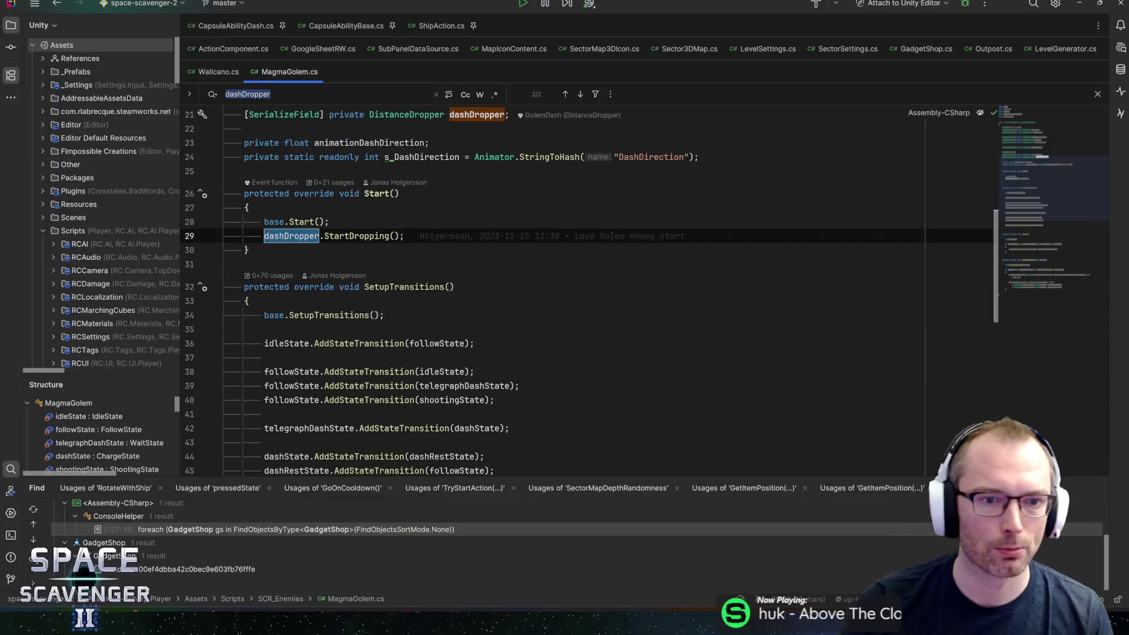
pyautogui.hotkey('ctrl', '/')
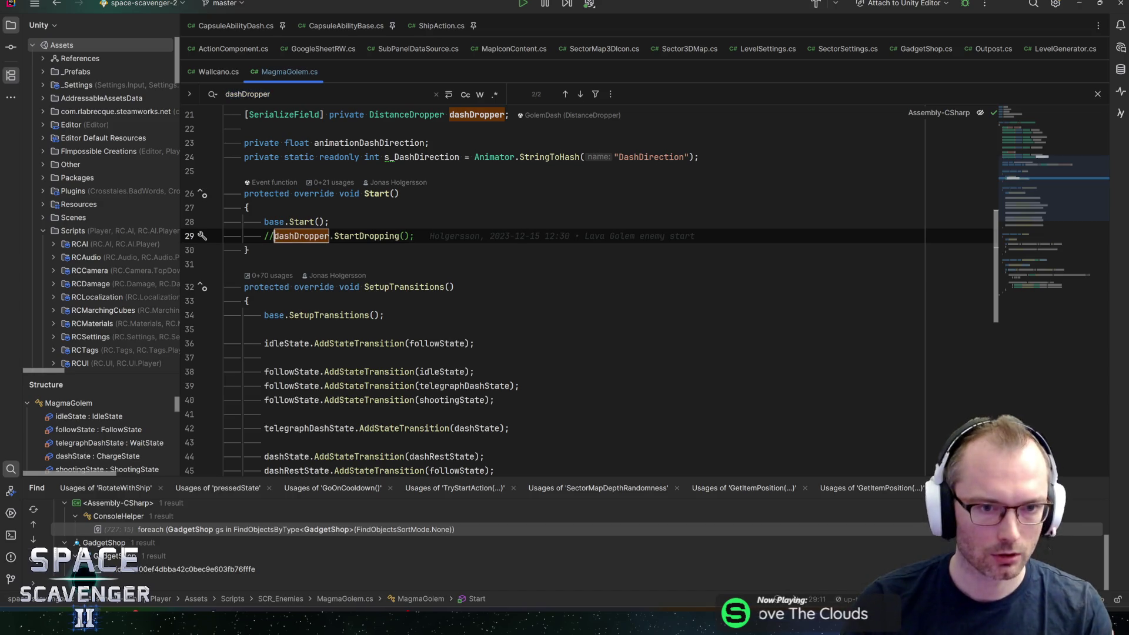
# Cycle through the remaining dashDropper matches, then return to the Unity Editor.
pyautogui.hotkey('ctrl', 'f')
pyautogui.press('Return')
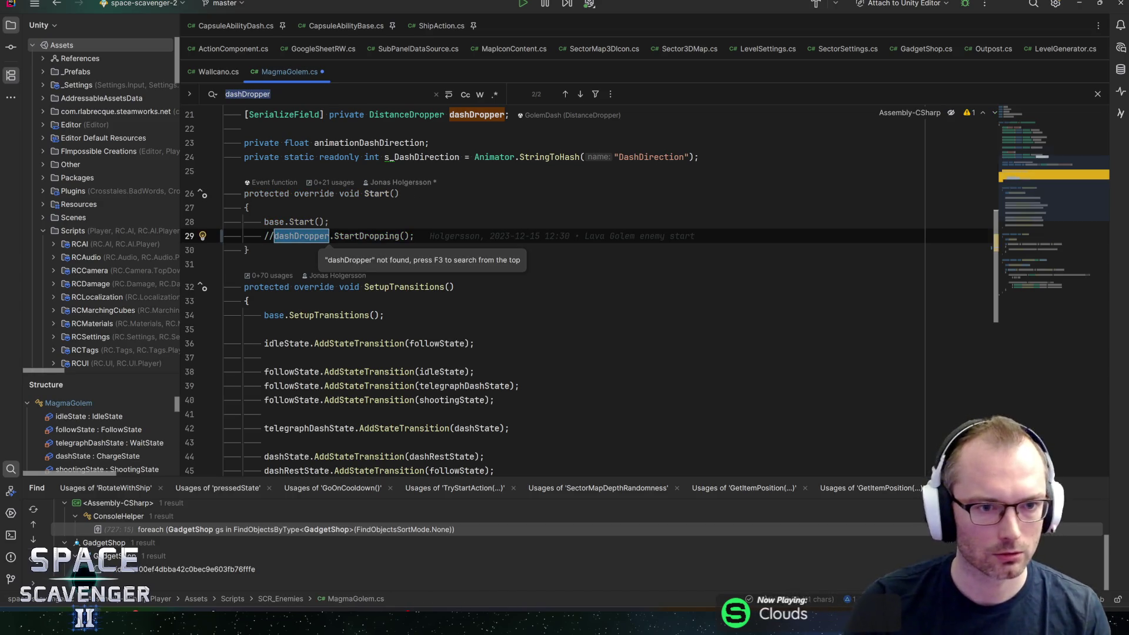
pyautogui.press('Return')
pyautogui.press('Return')
pyautogui.press('Return')
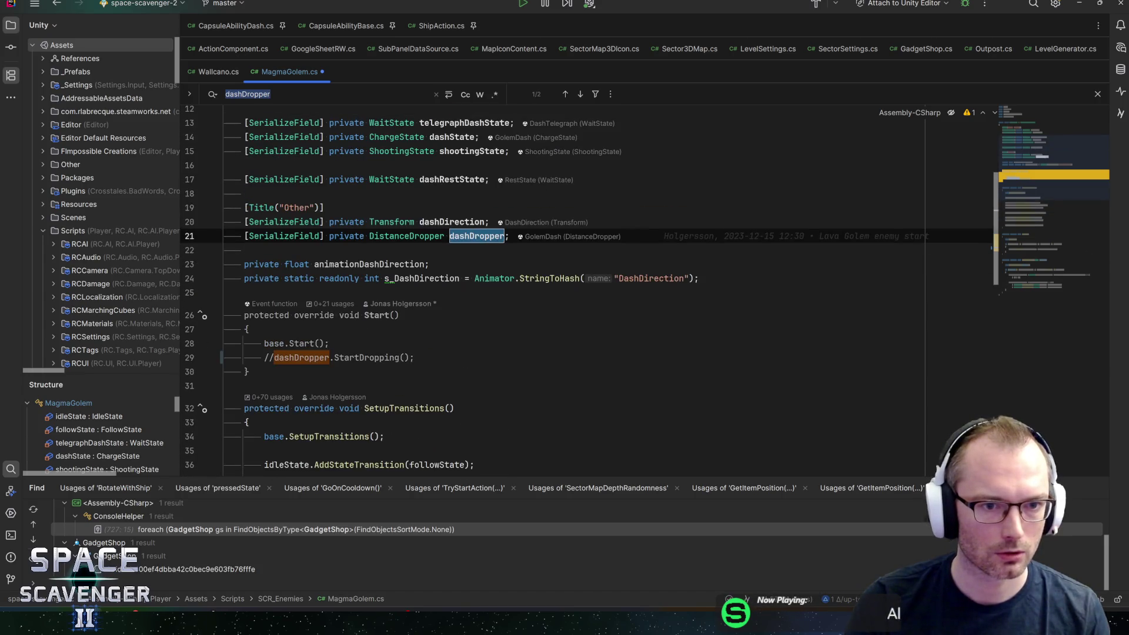
pyautogui.press('Return')
pyautogui.click(415, 236)
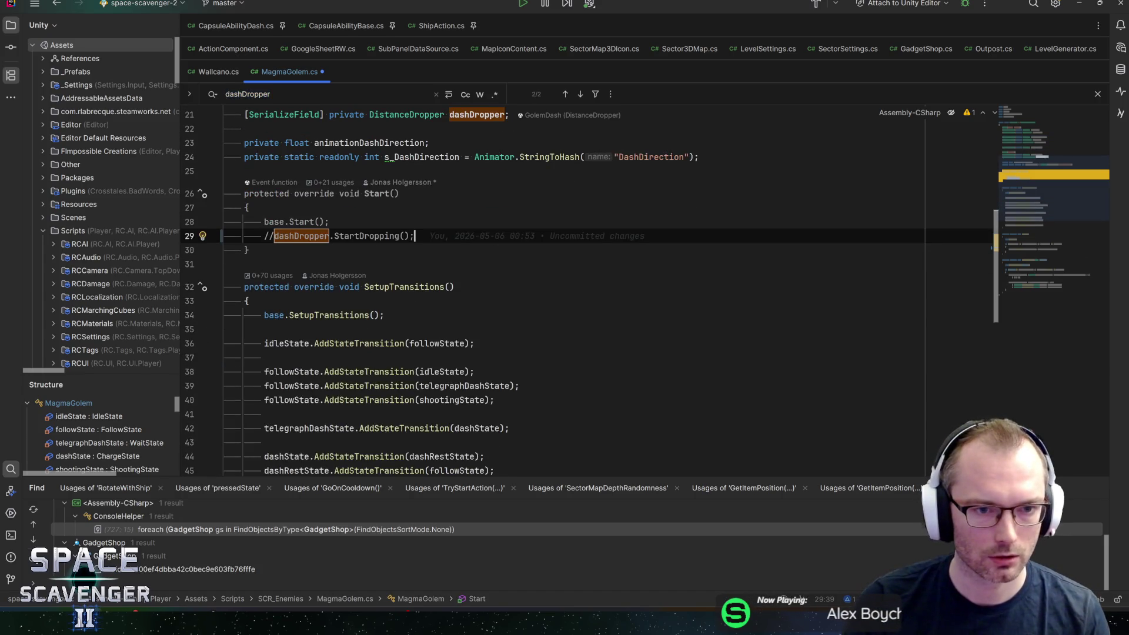
pyautogui.scroll(-10, 415, 236)
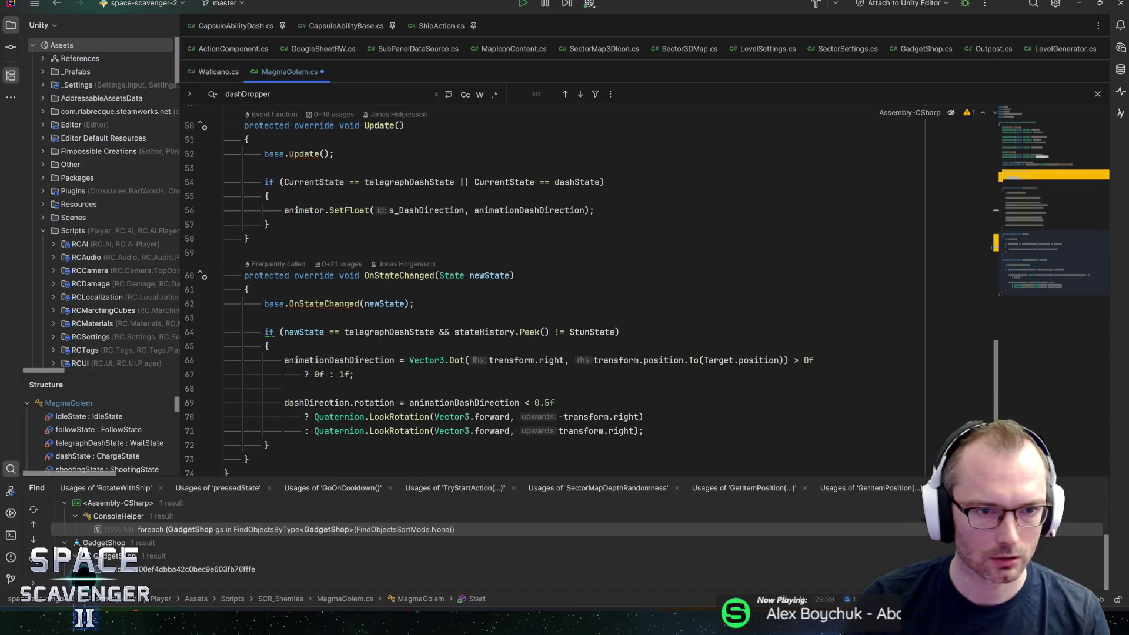
pyautogui.scroll(-2, 415, 235)
pyautogui.hotkey('alt', 'Tab')
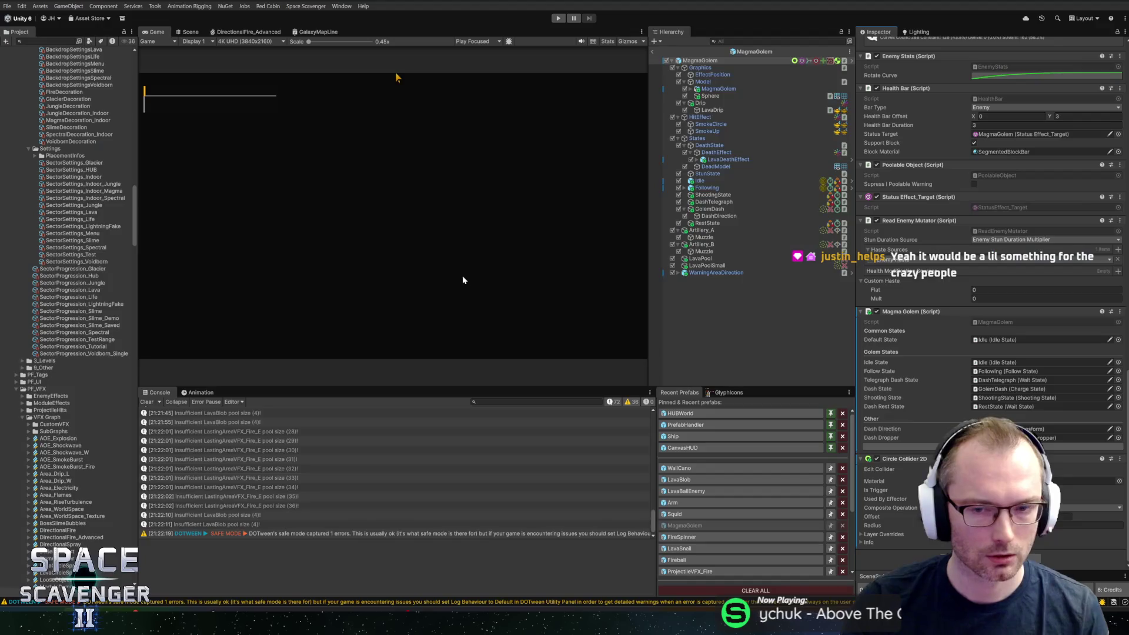
# Review GolemDash's Charge State (Charge Mode Once, Velocity 80), Timer and Lasting Area Distance Dropper.
pyautogui.click(714, 202)
pyautogui.click(710, 209)
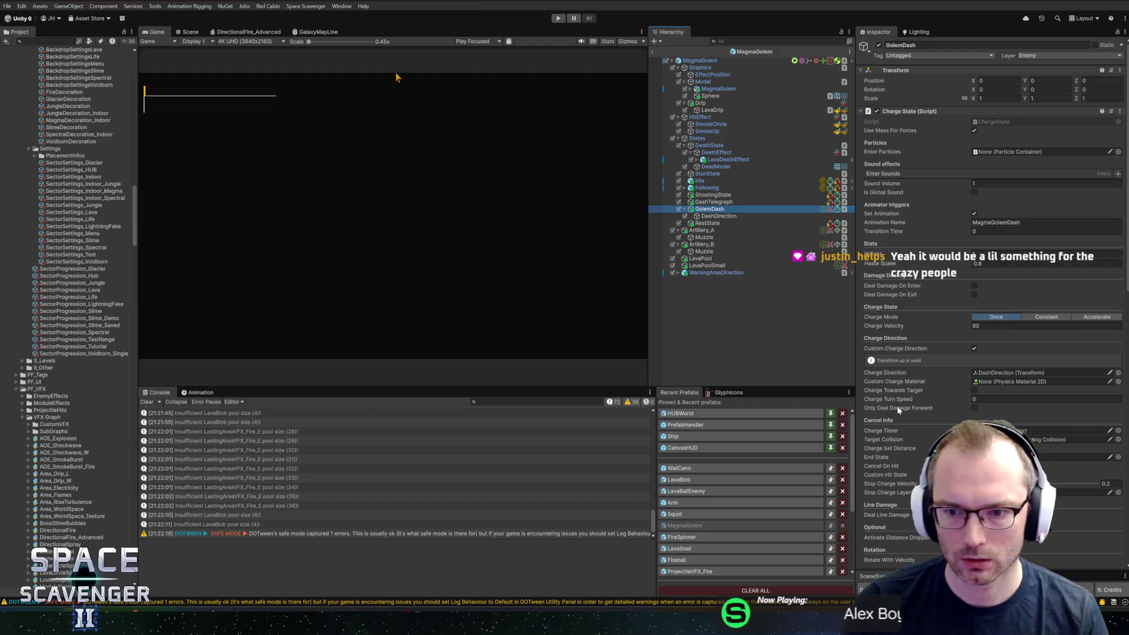
pyautogui.scroll(-2, 922, 433)
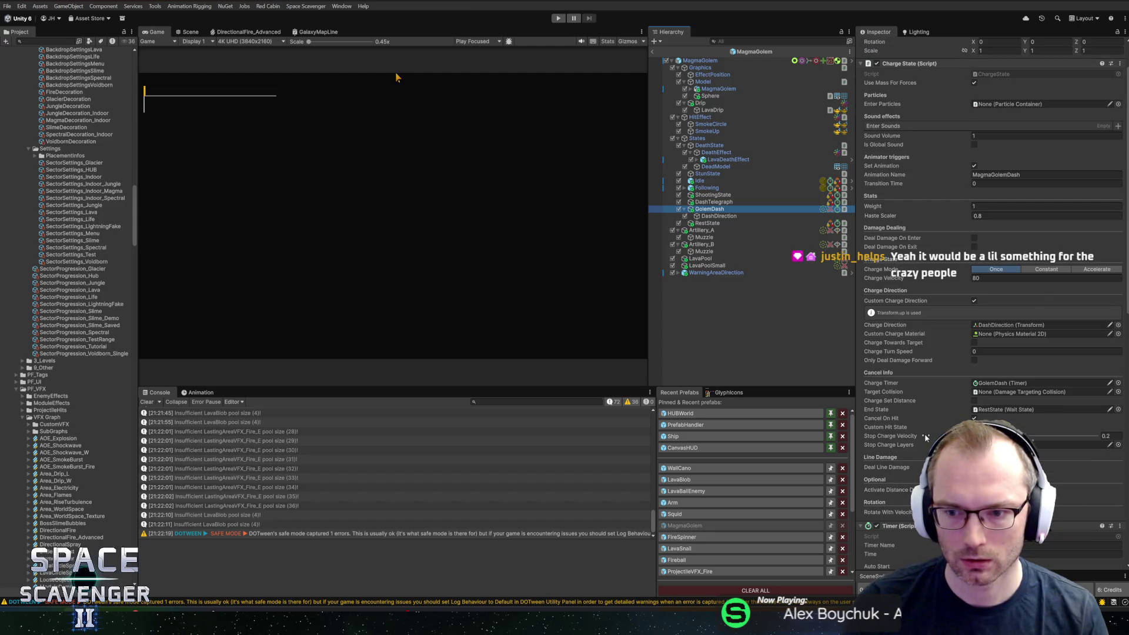
pyautogui.scroll(-1, 924, 435)
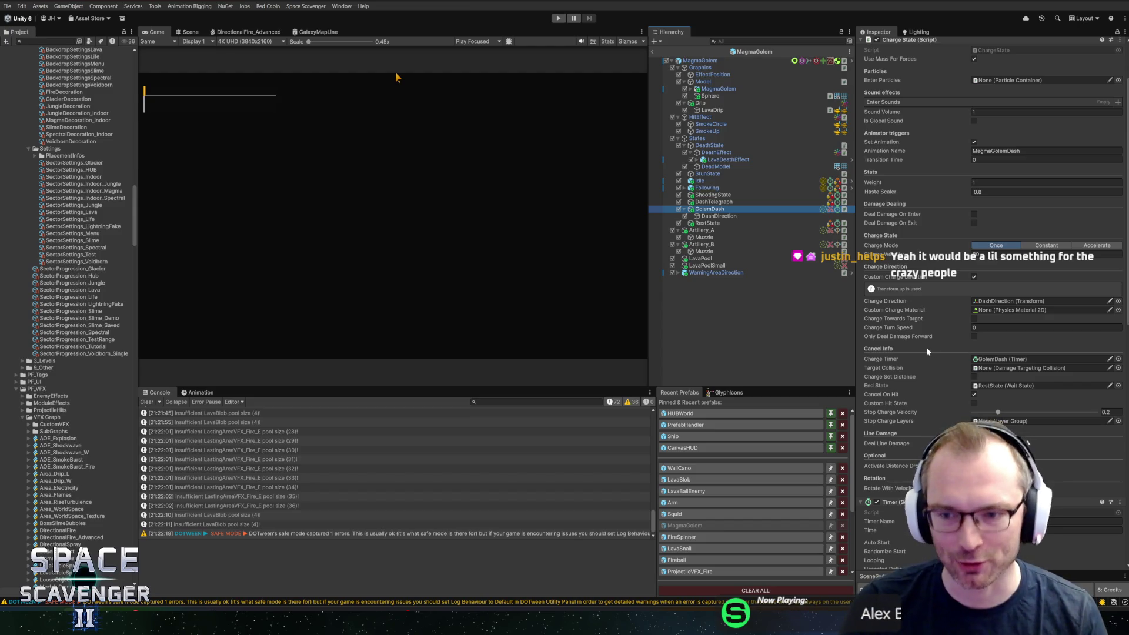
pyautogui.scroll(-5, 917, 357)
pyautogui.scroll(-10, 920, 347)
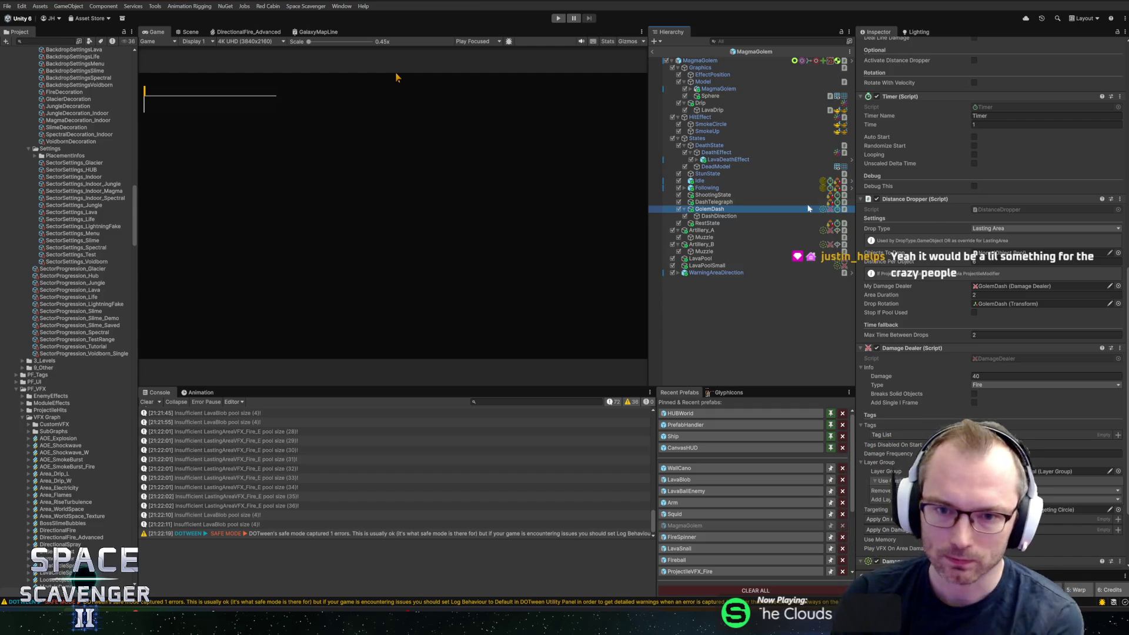
pyautogui.click(717, 216)
pyautogui.click(751, 211)
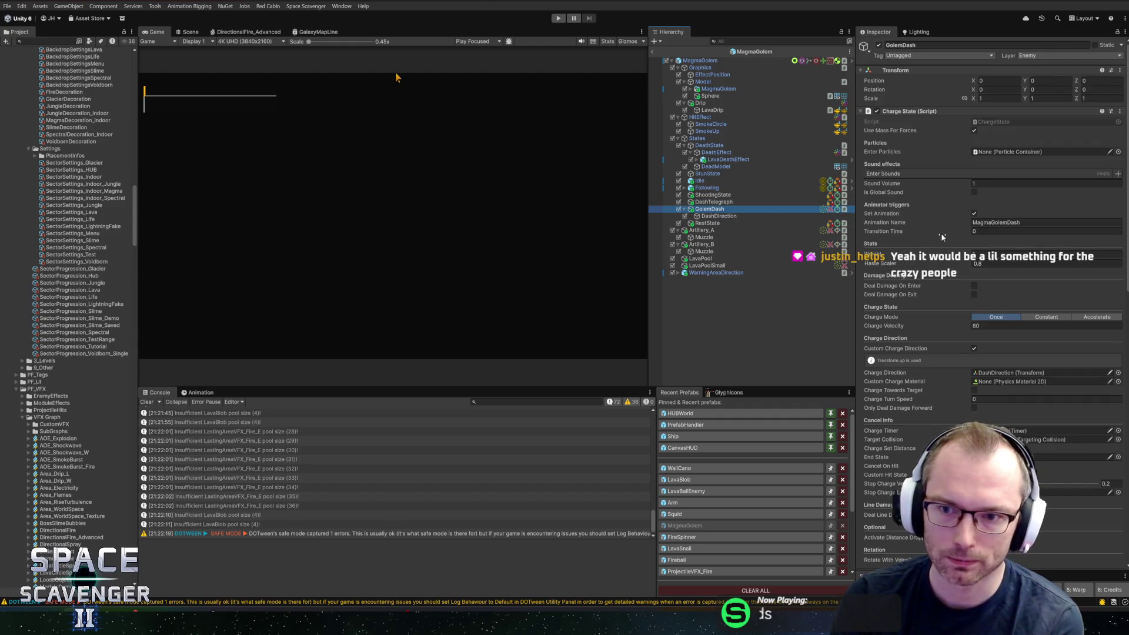
# Widen the Inspector over the Hierarchy and select DashDirection, showing its Z rotation of 90.
pyautogui.scroll(-3, 941, 236)
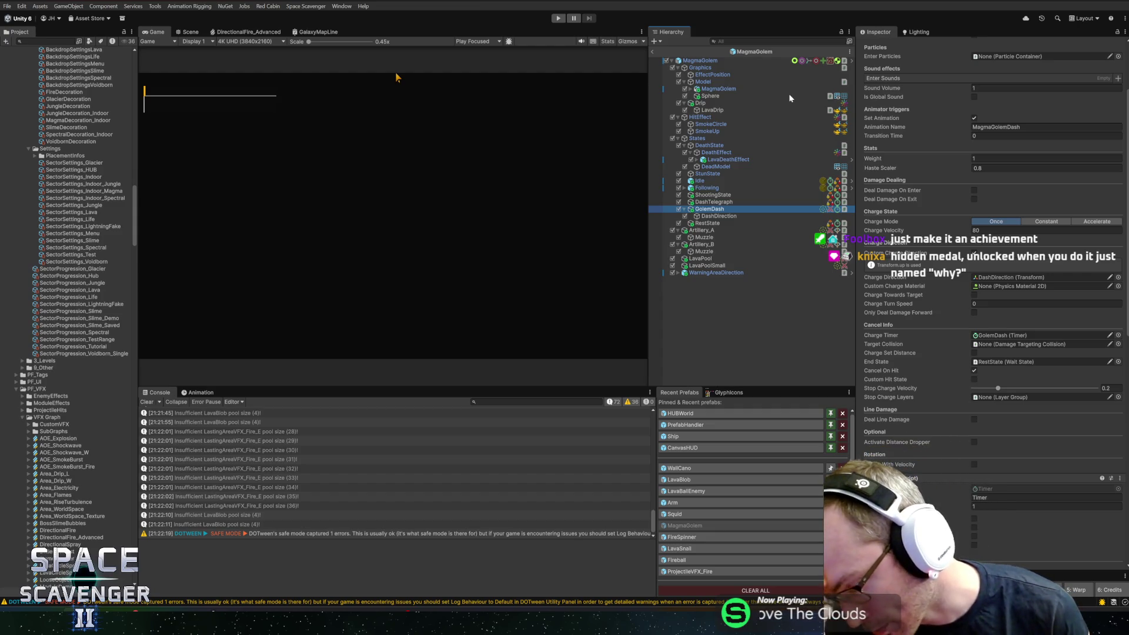
pyautogui.scroll(-15, 940, 265)
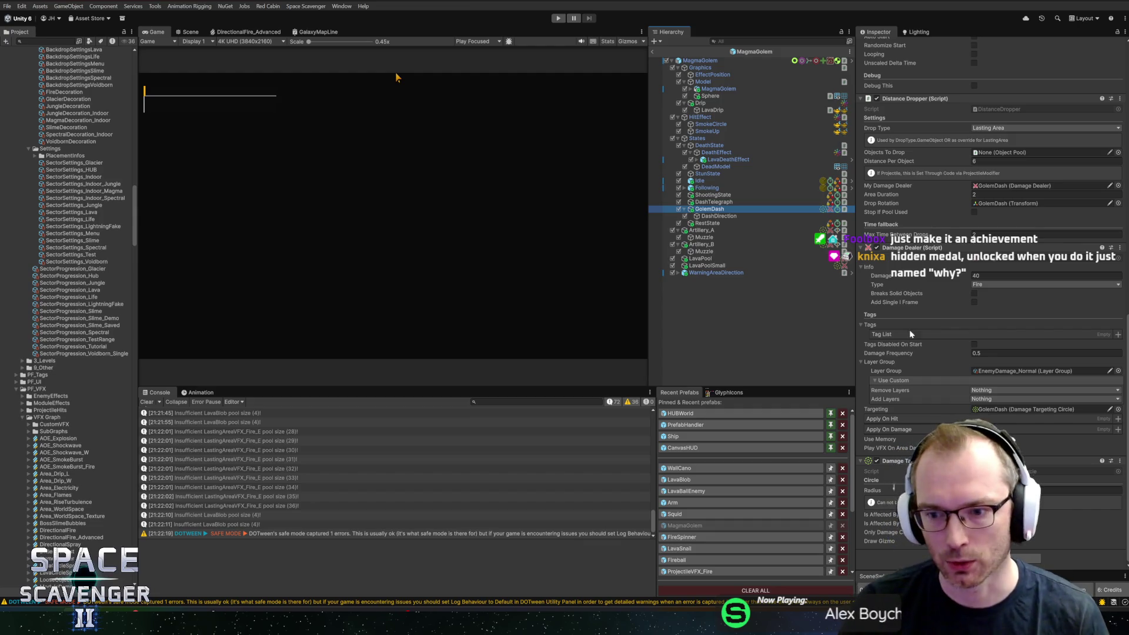
pyautogui.scroll(15, 947, 340)
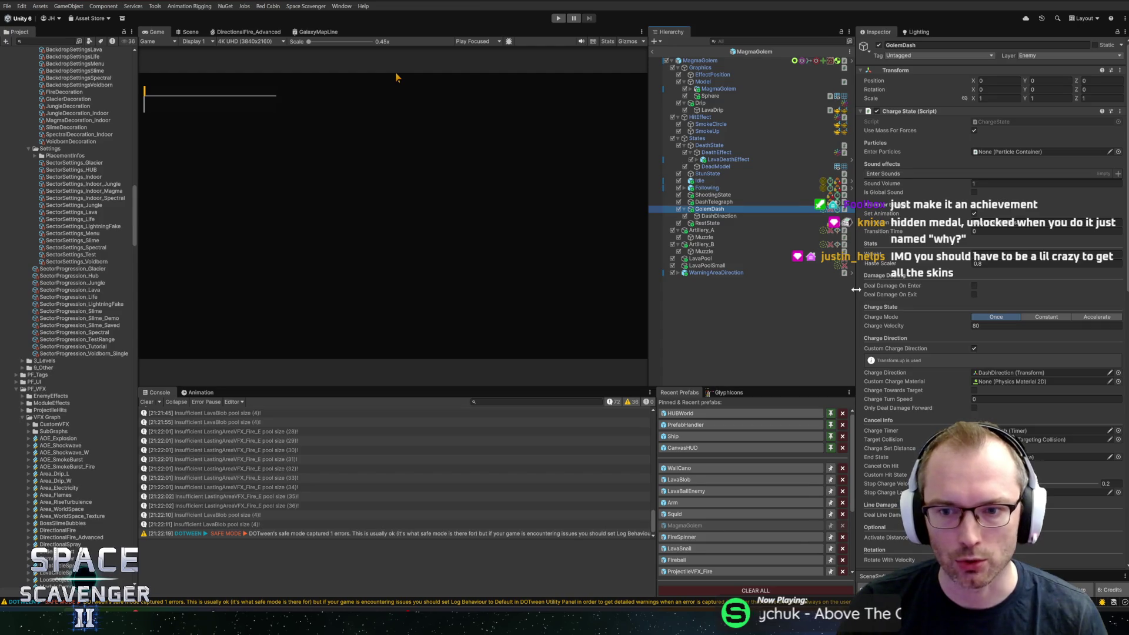
pyautogui.moveTo(856, 289)
pyautogui.mouseDown()
pyautogui.moveTo(638, 294)
pyautogui.moveTo(648, 291)
pyautogui.mouseUp()
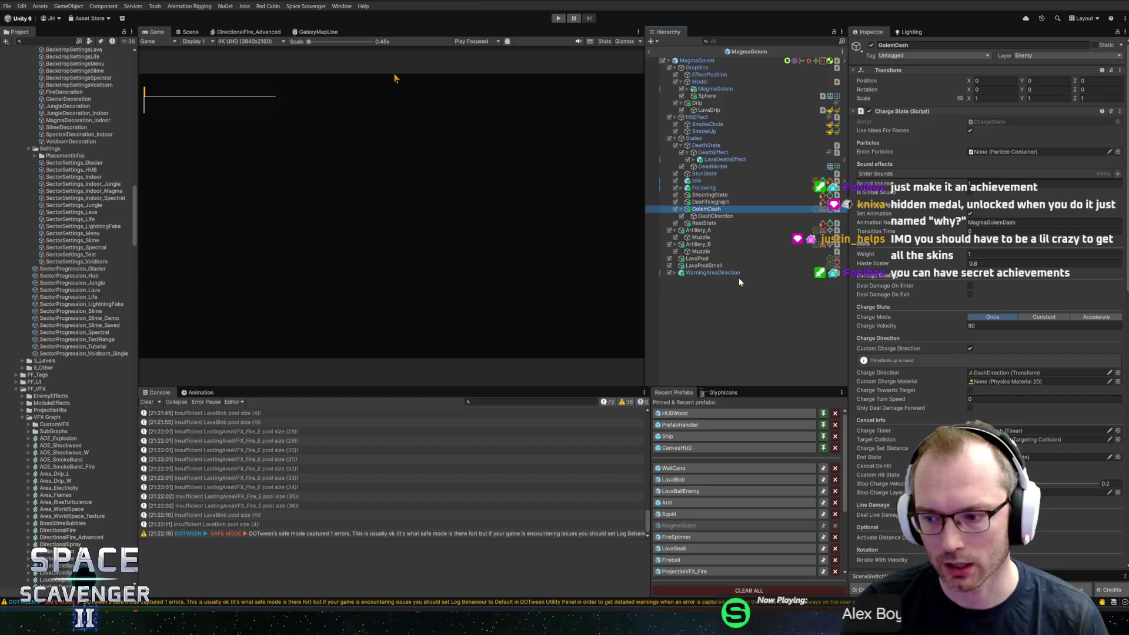
pyautogui.press('Down')
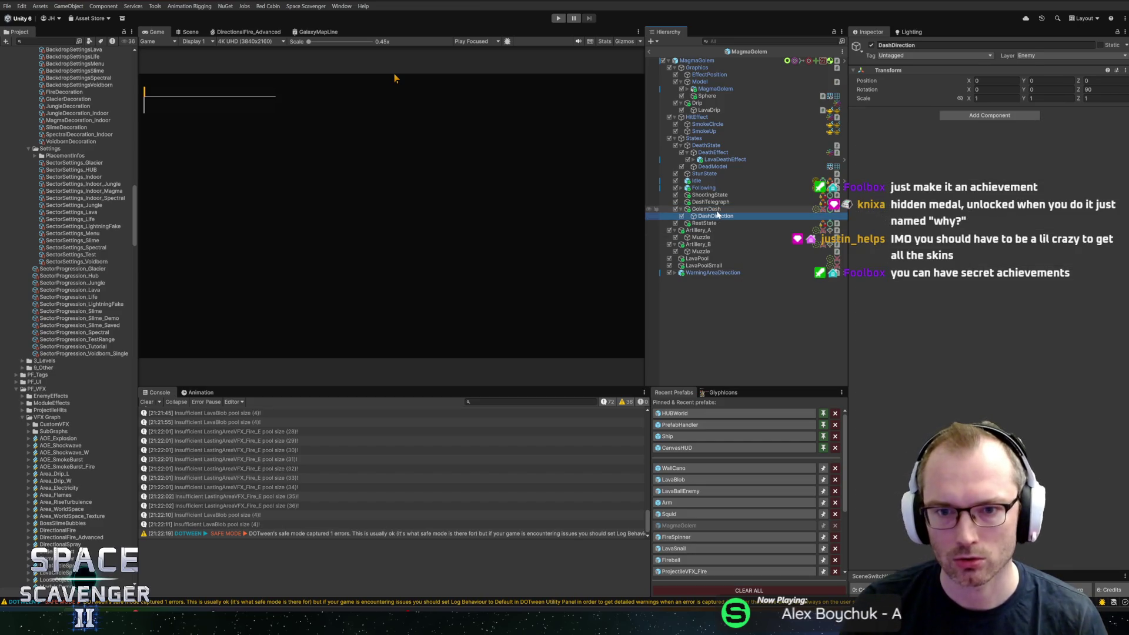
# Browse the Magma Golem's states: ShootingState, DashTelegraph, DeathEffect, DeathState and Idle.
pyautogui.press('Up')
pyautogui.press('Left')
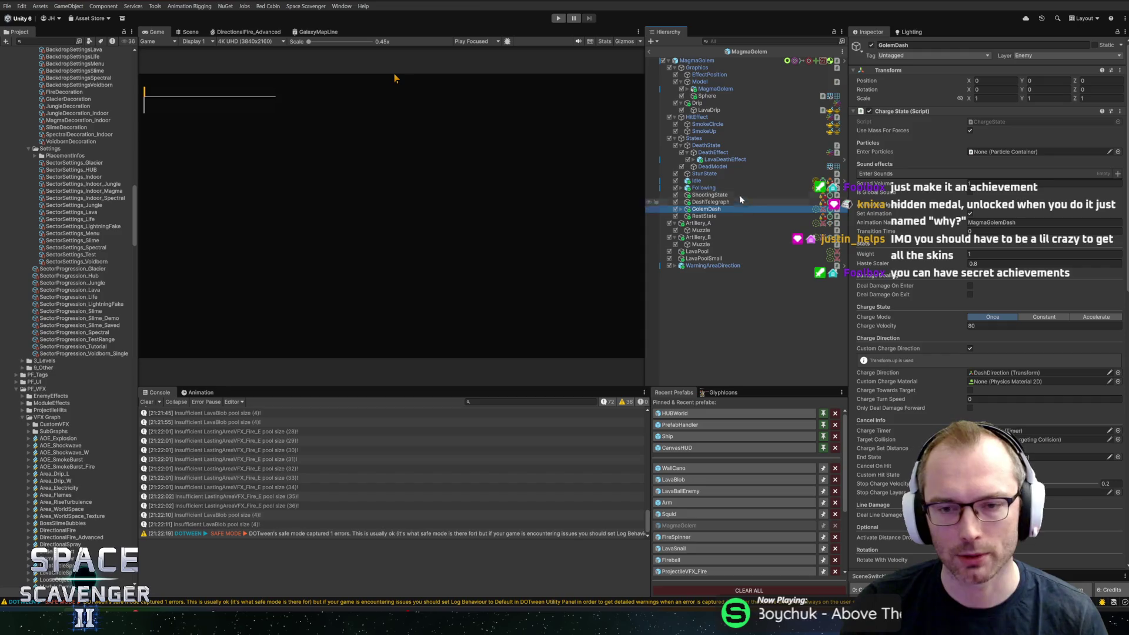
pyautogui.click(714, 195)
pyautogui.click(720, 202)
pyautogui.press('Up')
pyautogui.press('Up')
pyautogui.press('Up')
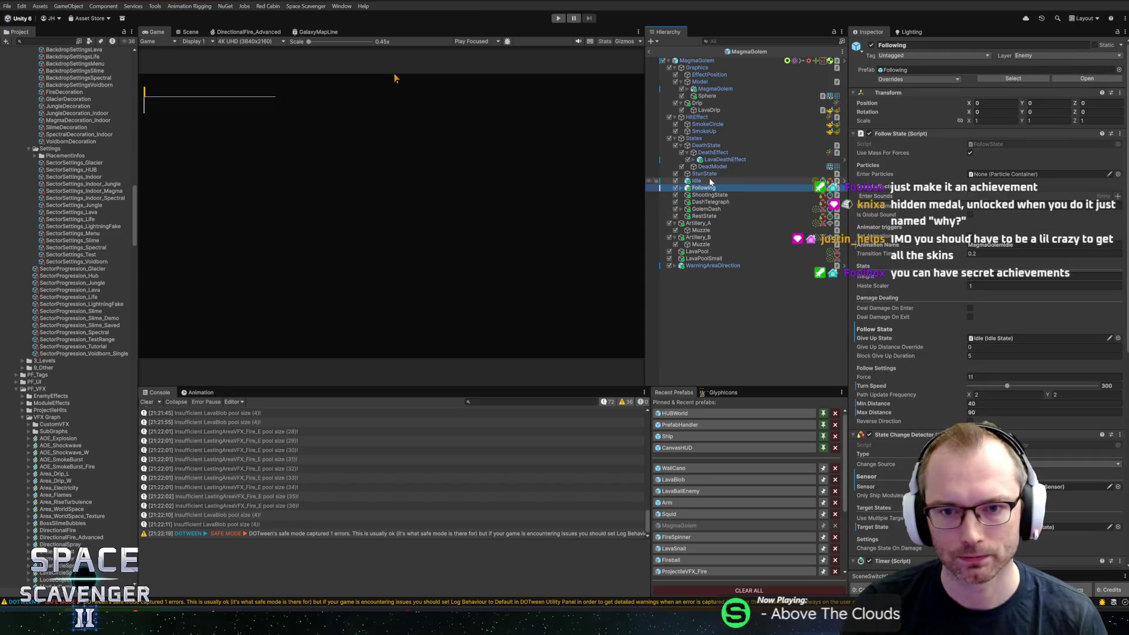
pyautogui.press('Up')
pyautogui.press('Up')
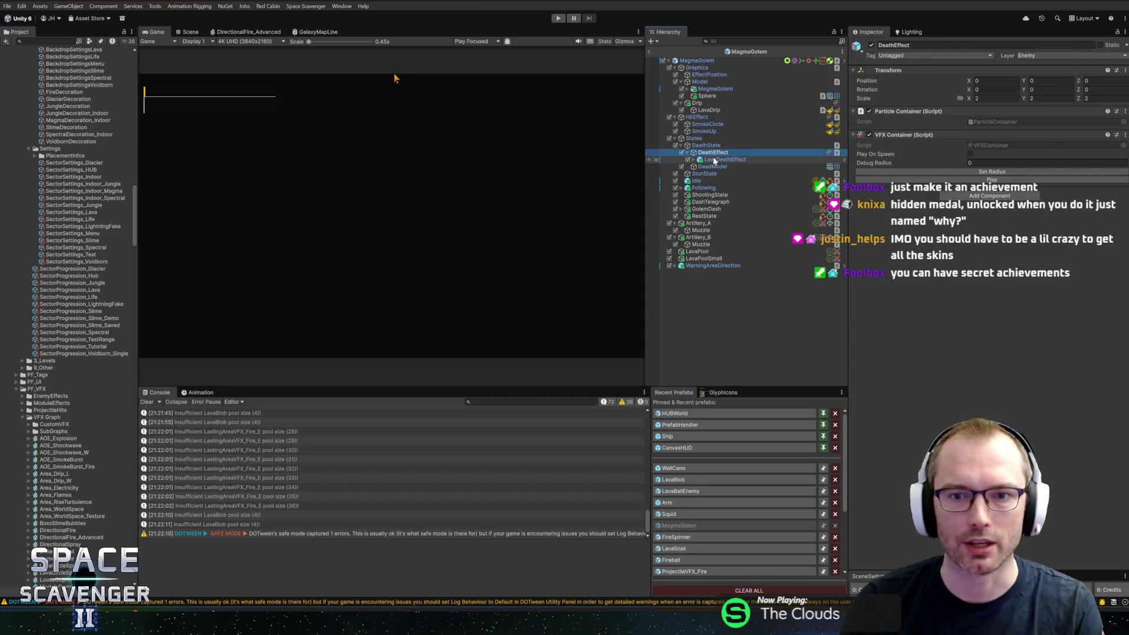
pyautogui.press('Left')
pyautogui.press('Left')
pyautogui.press('Left')
pyautogui.press('Left')
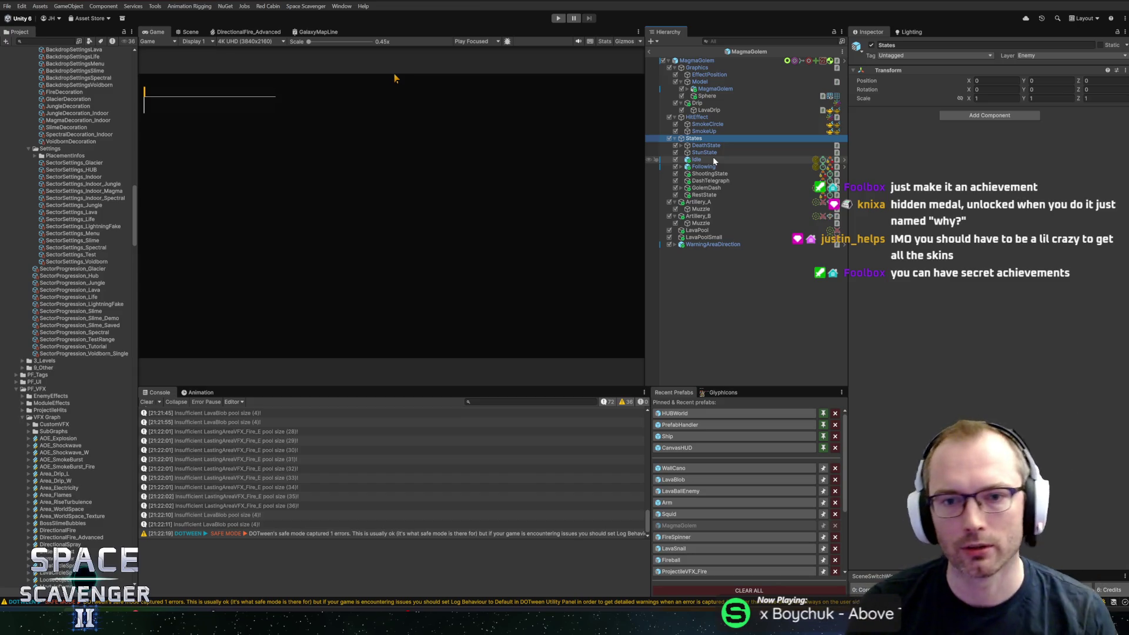
pyautogui.click(702, 145)
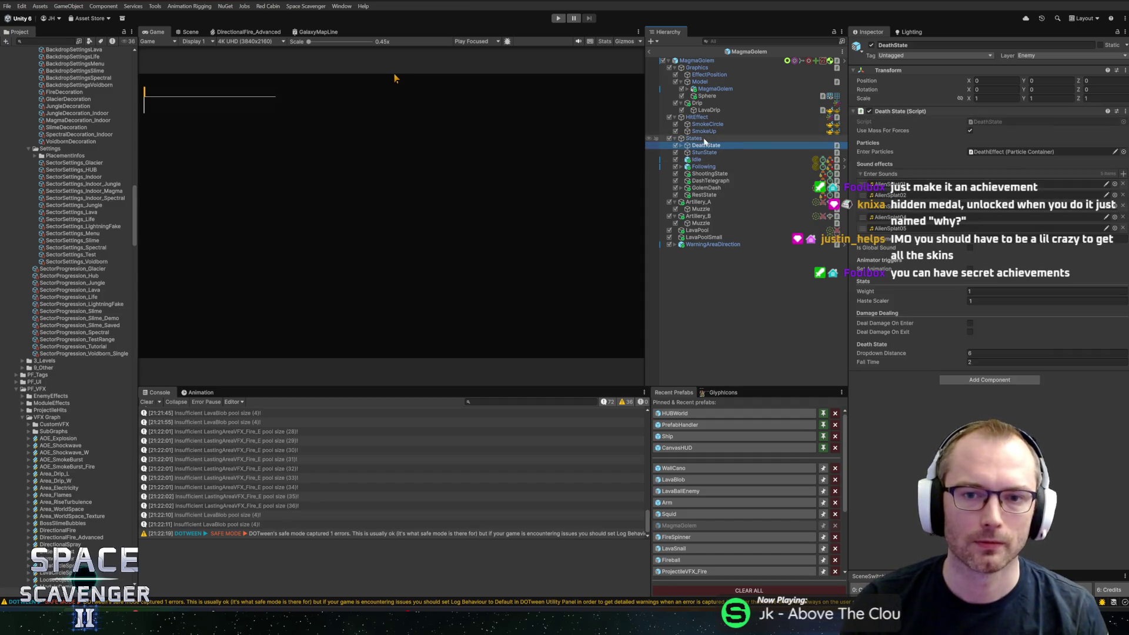
pyautogui.press('Up')
pyautogui.press('Down')
pyautogui.press('Down')
pyautogui.press('Down')
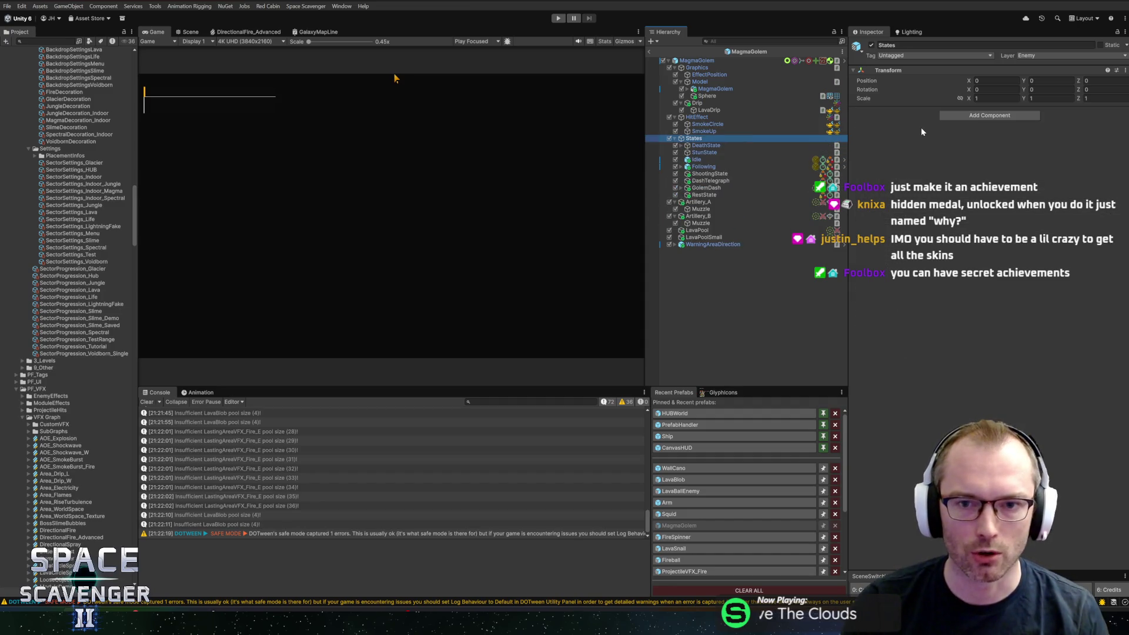
# Inspect Artillery_A and Artillery_B, expanding them to reveal their muzzles.
pyautogui.press('Down')
pyautogui.press('Down')
pyautogui.press('Down')
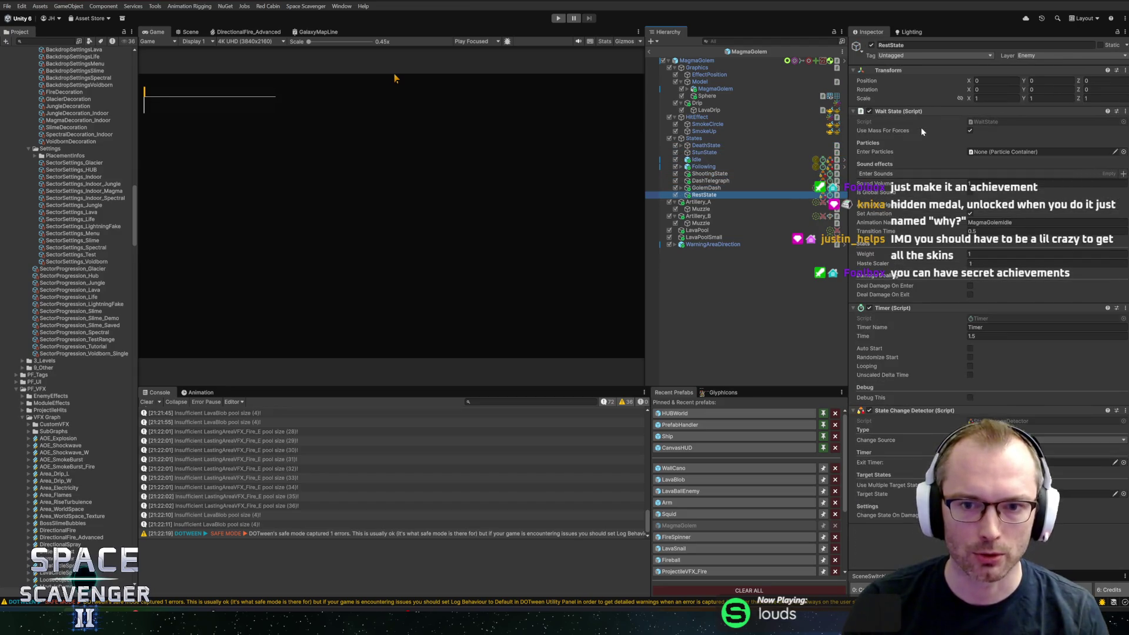
pyautogui.press('Down')
pyautogui.press('Down')
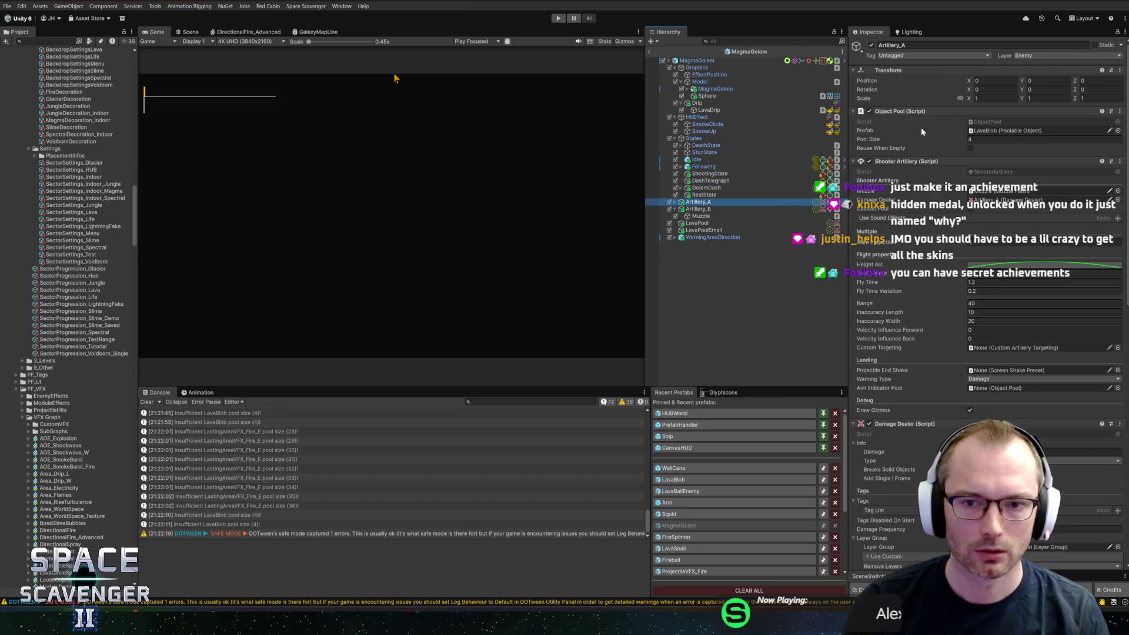
pyautogui.press('Left')
pyautogui.press('Right')
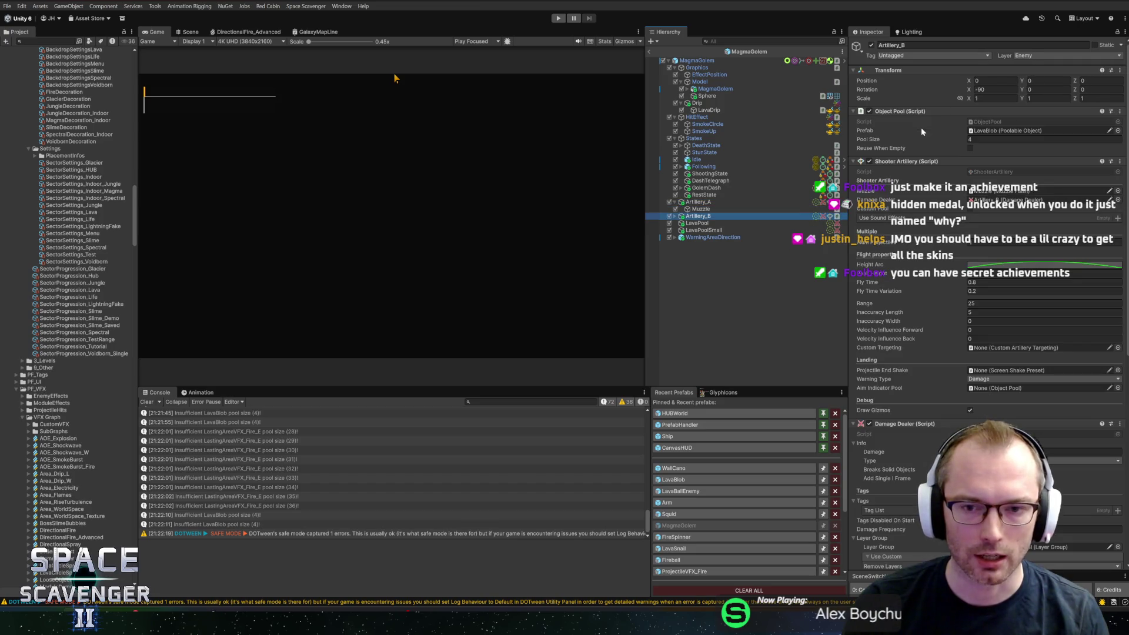
pyautogui.press('Down')
pyautogui.press('Left')
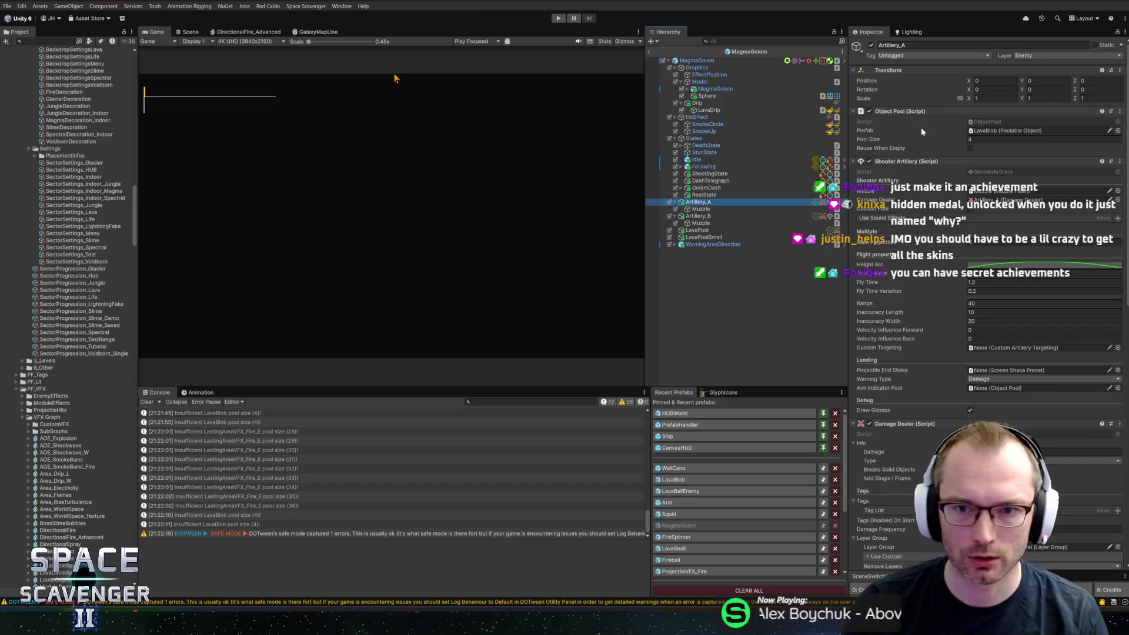
pyautogui.press('Left')
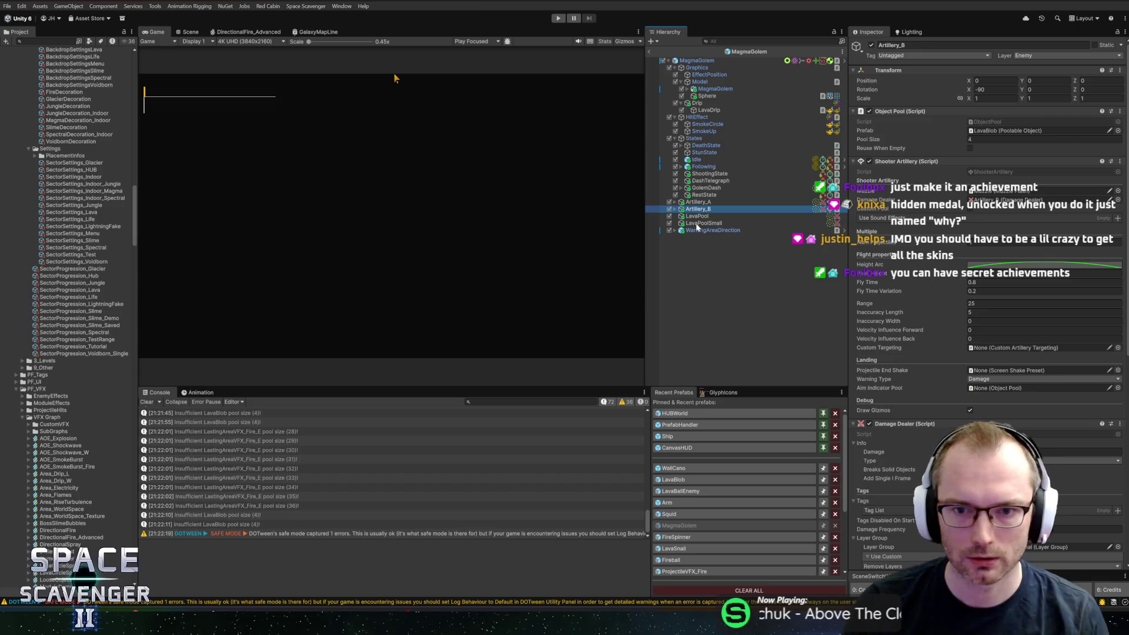
# Check the LavaPool and LavaPoolSmall radius settings, then enter Play mode.
pyautogui.click(694, 217)
pyautogui.click(700, 224)
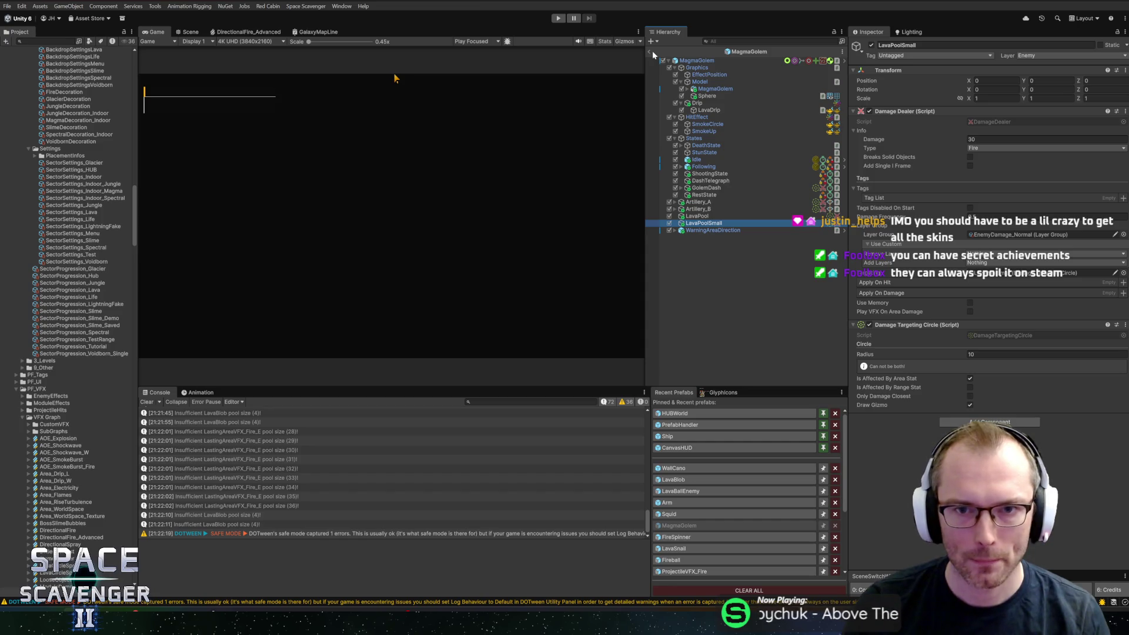
pyautogui.hotkey('ctrl', 'p')
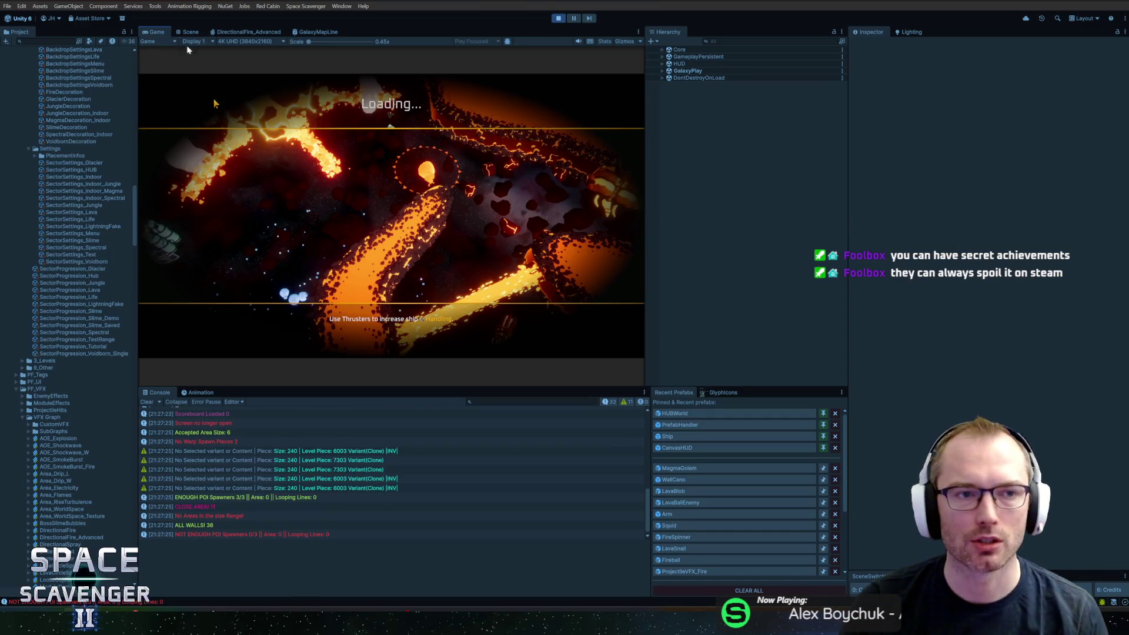
# Maximize the Game view and spawn a MagmaGolem with the debug console.
pyautogui.hotkey('shift', 'space')
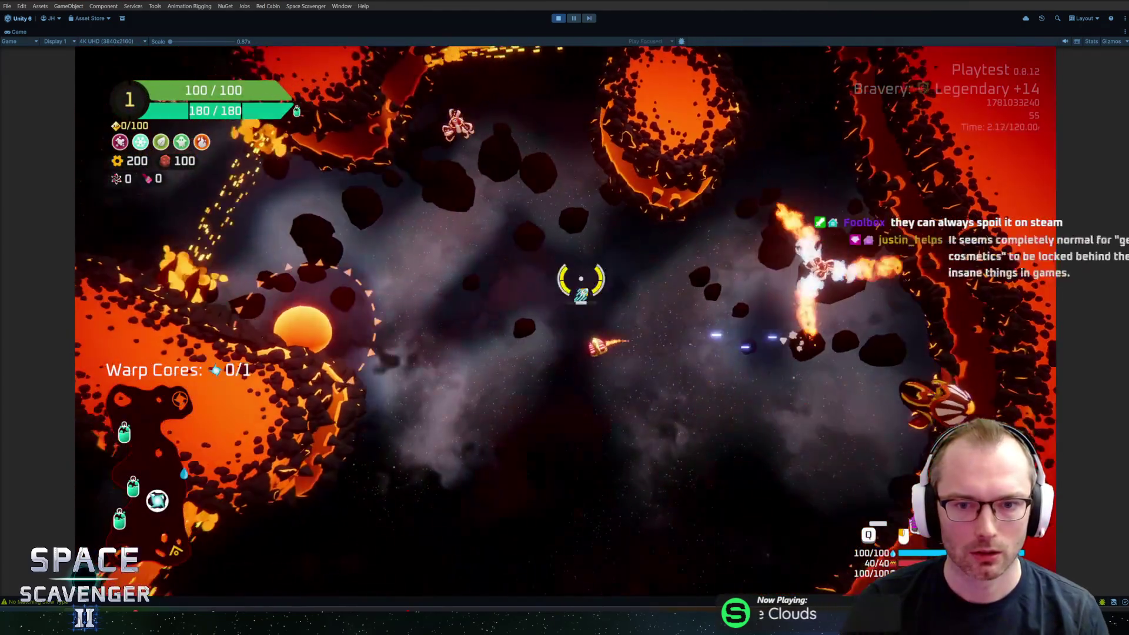
pyautogui.press('`')
pyautogui.write('spawn magam')
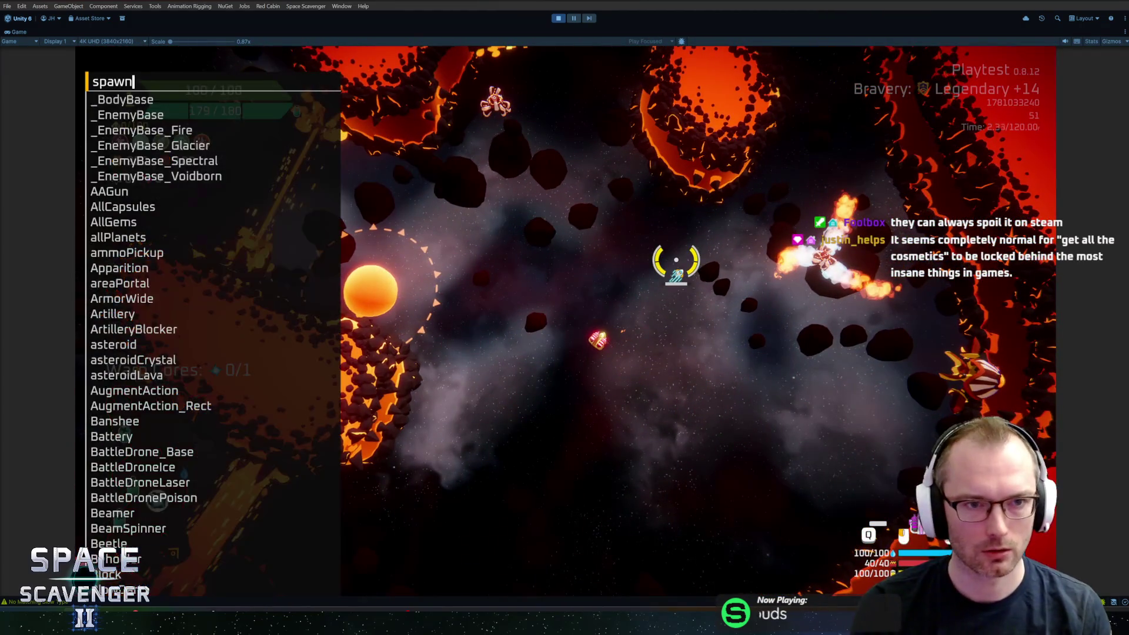
pyautogui.press('BackSpace')
pyautogui.press('BackSpace')
pyautogui.press('Tab')
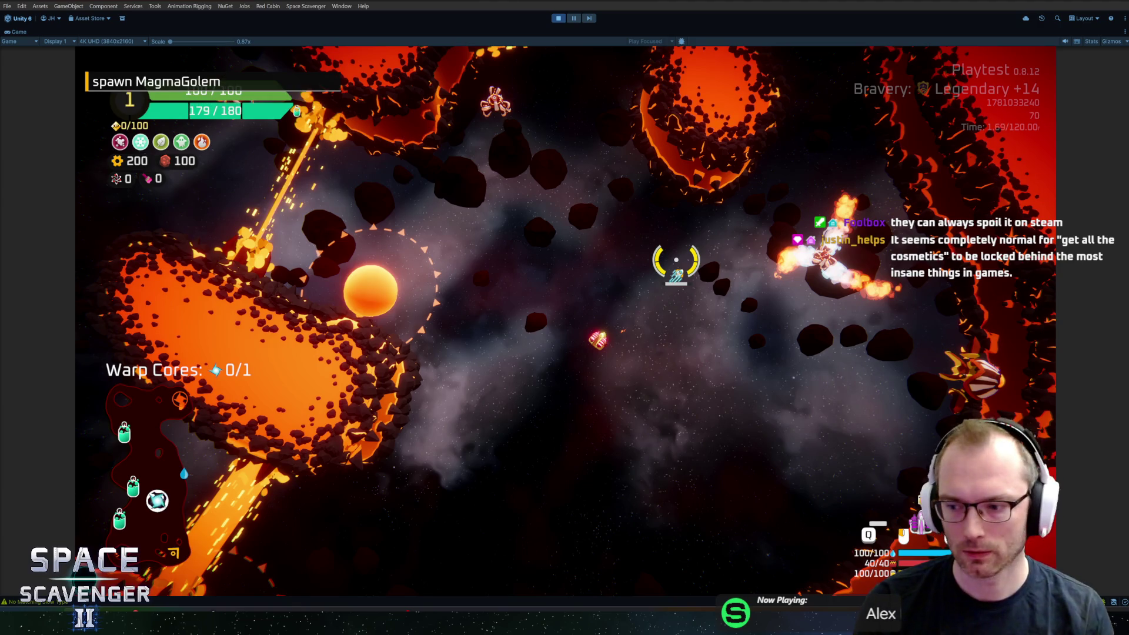
pyautogui.press('Return')
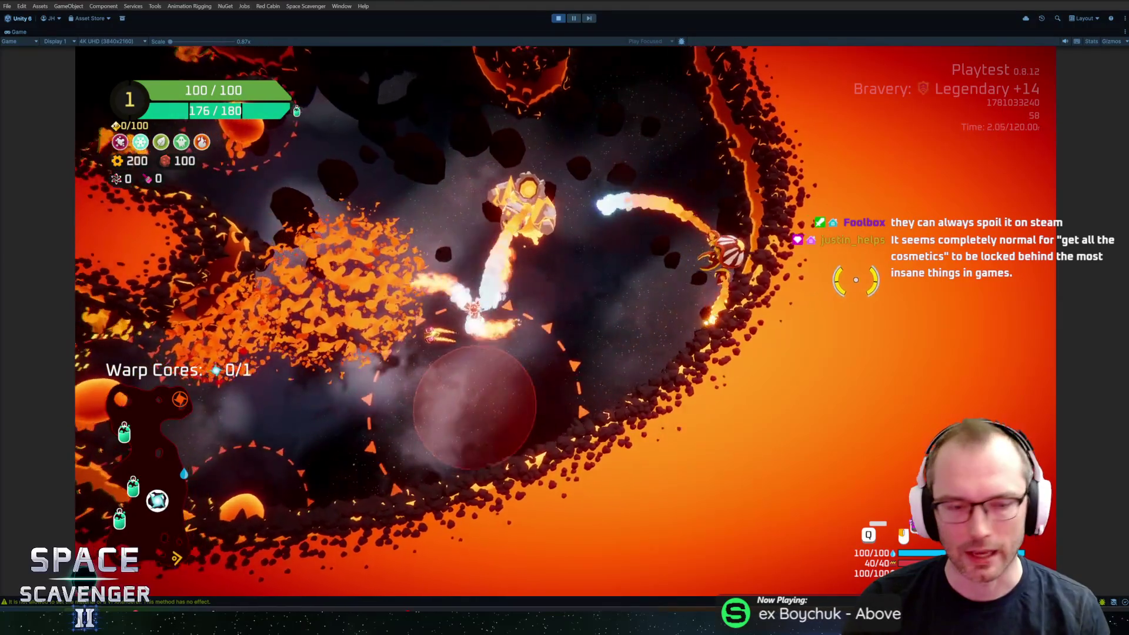
# Multiply the ship's DamageOverall by 10, then stop playing and switch to Rider.
pyautogui.press('`')
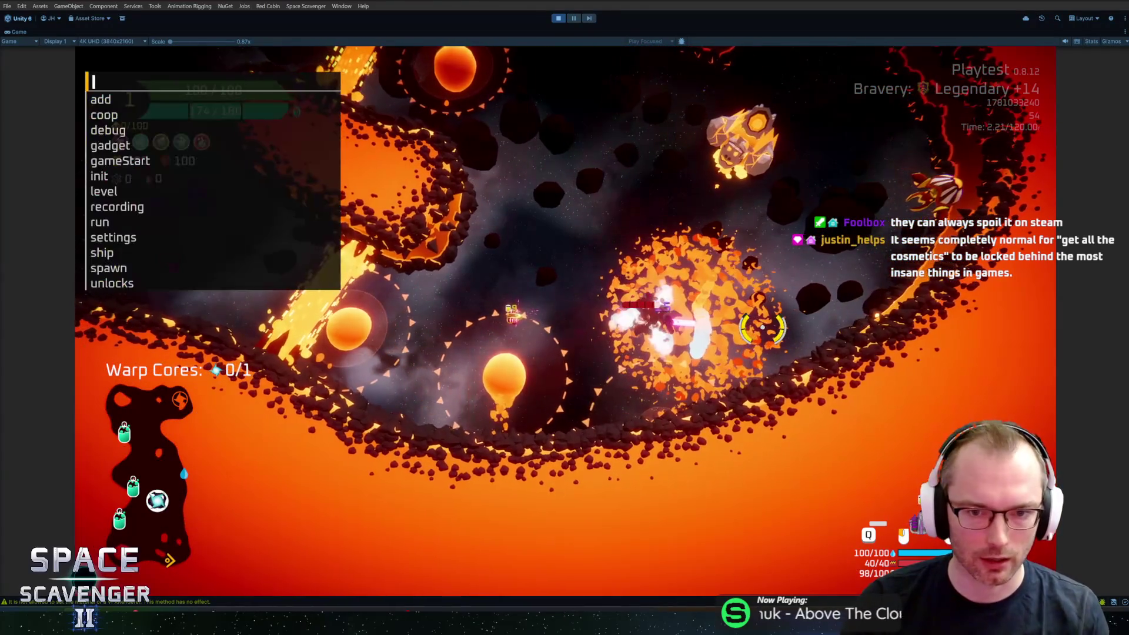
pyautogui.press('Up')
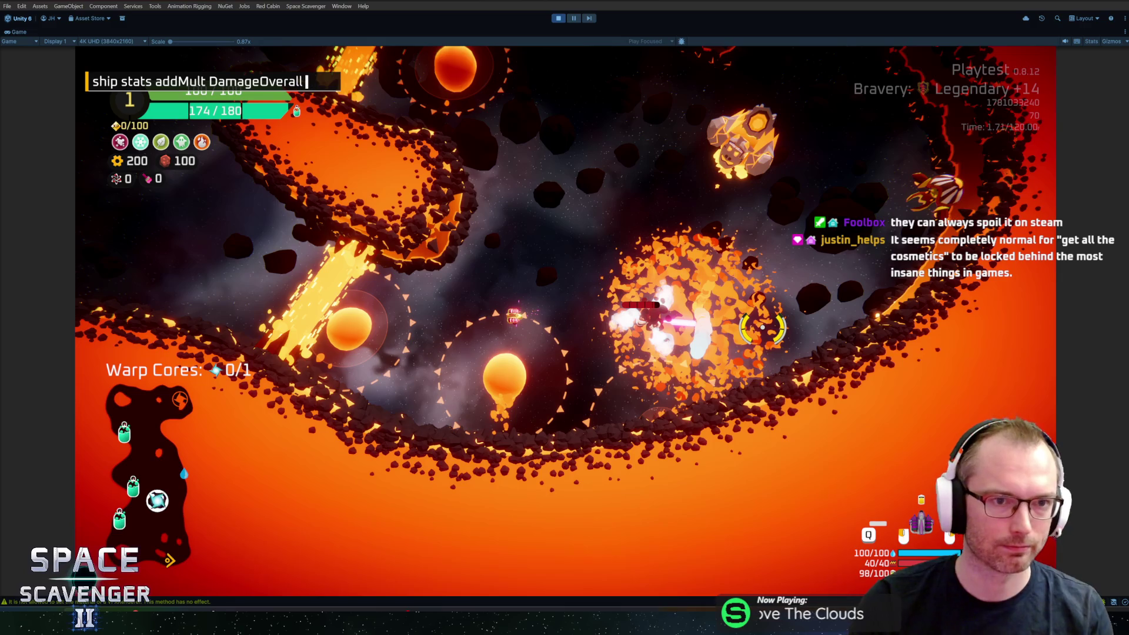
pyautogui.press('Return')
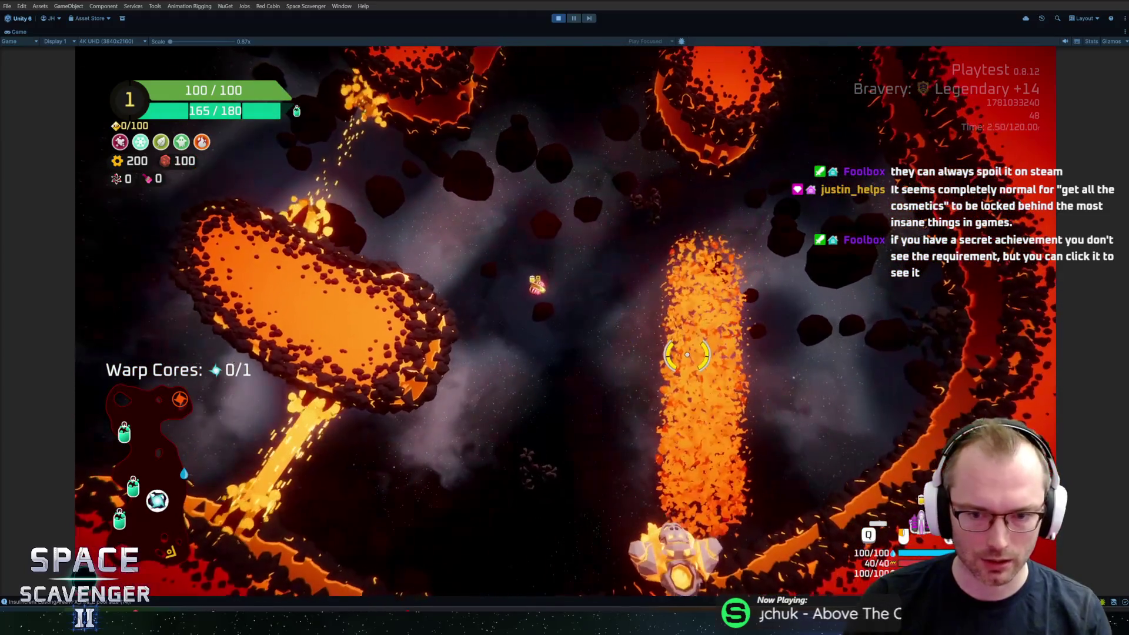
pyautogui.hotkey('ctrl', 'p')
pyautogui.hotkey('alt', 'Tab')
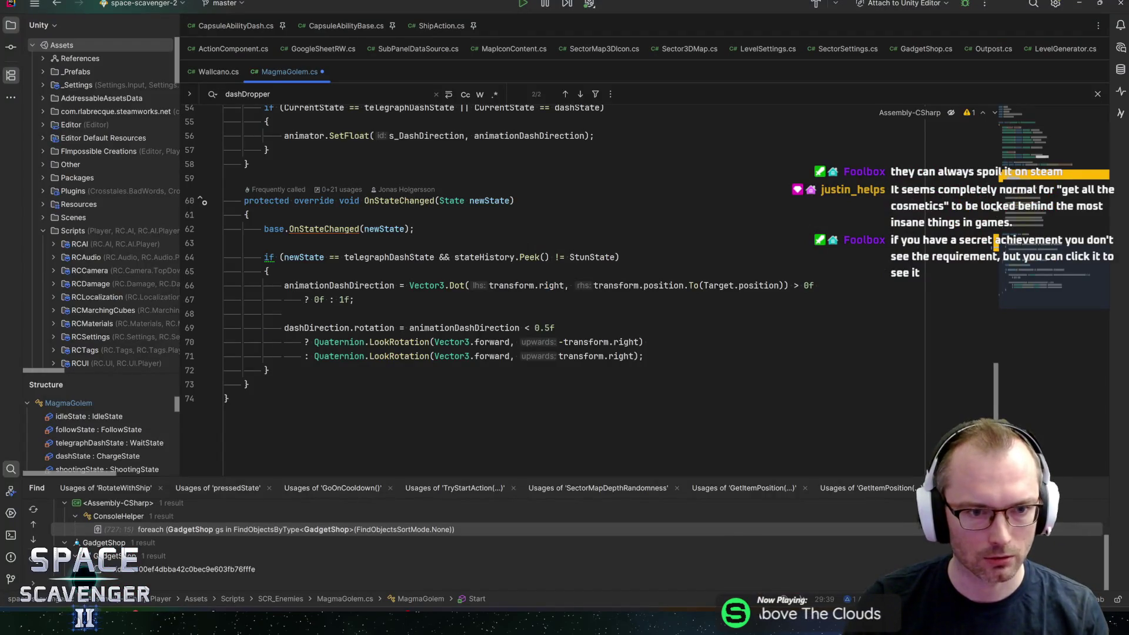
# Look over MagmaGolem's OnStateChanged code, then return to Unity and press Play to reload scripts.
pyautogui.hotkey('alt', 'Tab')
pyautogui.hotkey('alt', 'Tab')
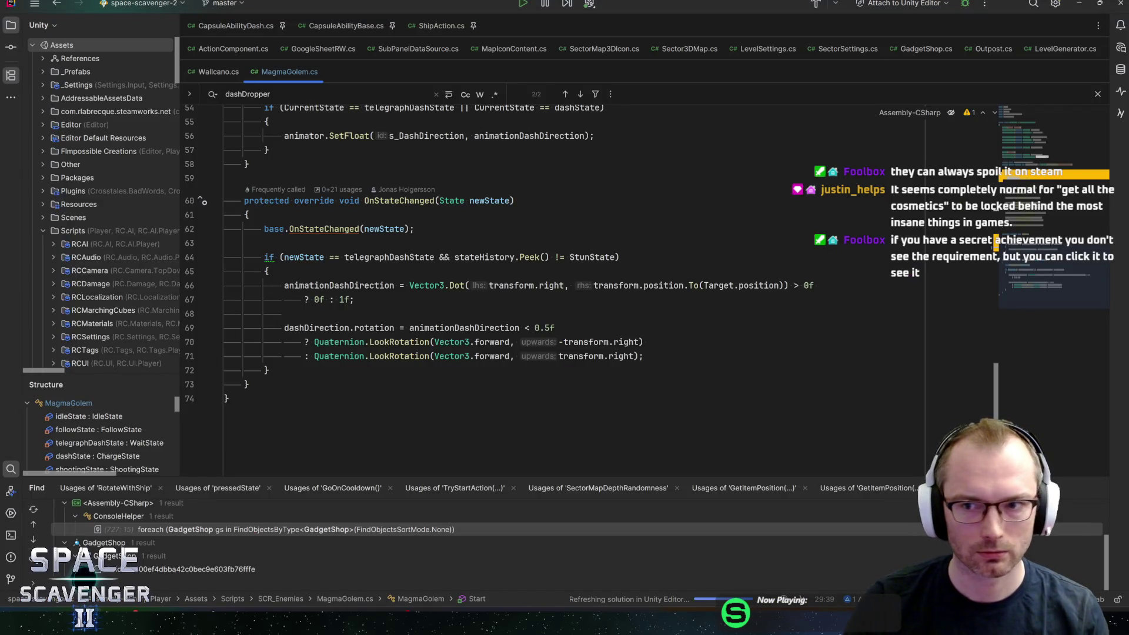
pyautogui.scroll(6, 1050, 220)
pyautogui.scroll(-6, 1049, 220)
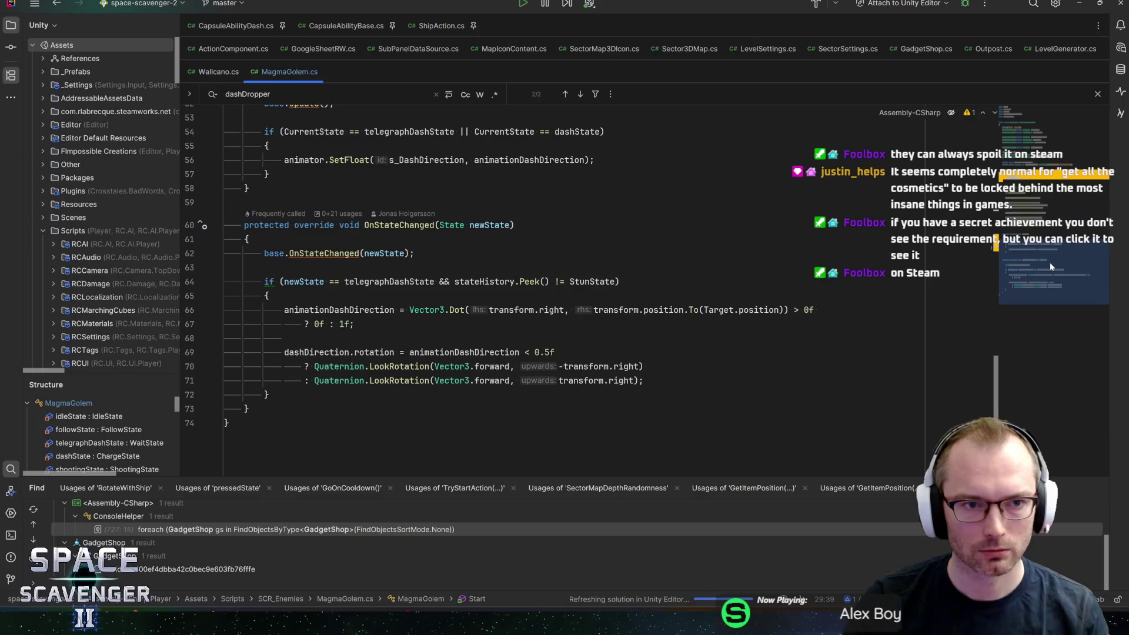
pyautogui.hotkey('alt', 'Tab')
pyautogui.hotkey('ctrl', 'p')
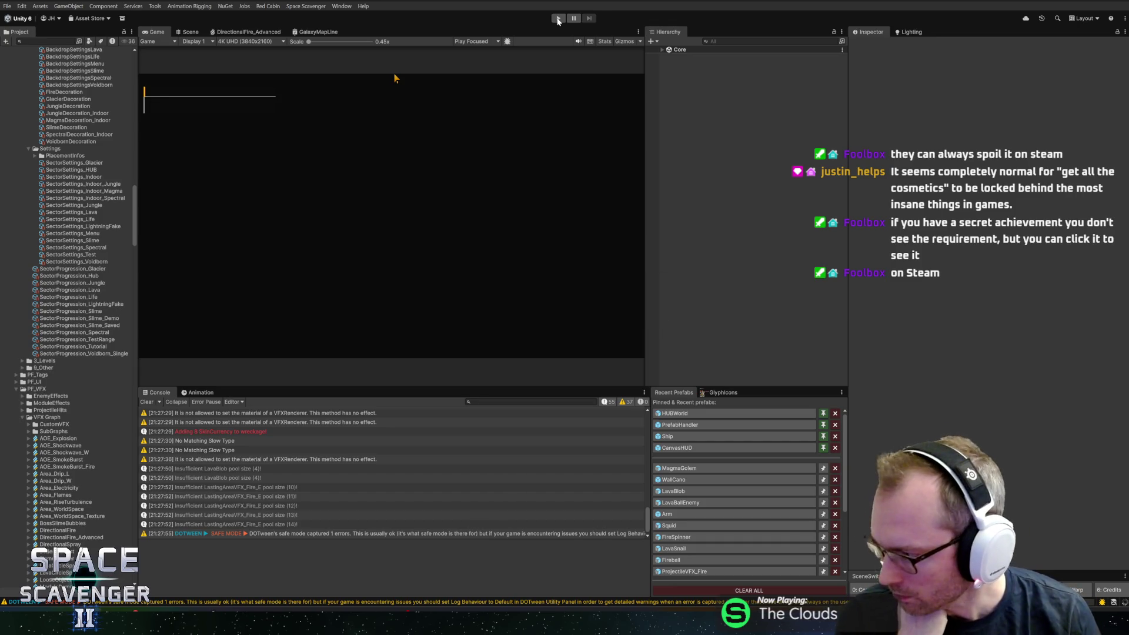
# Play maximized, spawning a MagmaGolem and LavaSnail and setting the DamageOverall multiplier to 0.
pyautogui.click(558, 19)
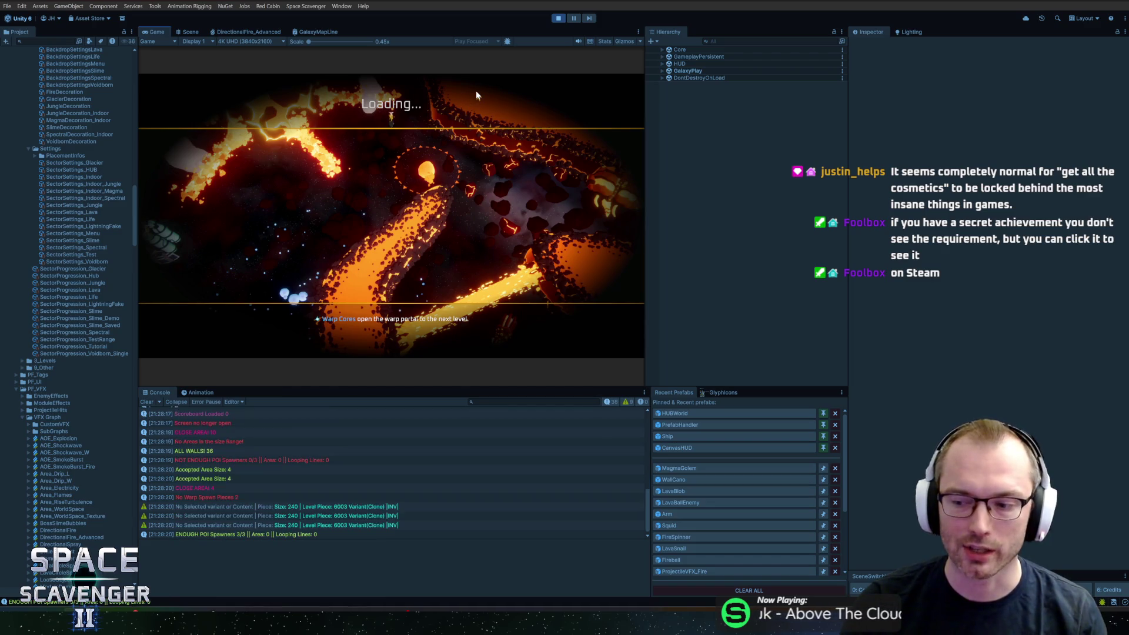
pyautogui.doubleClick(166, 31)
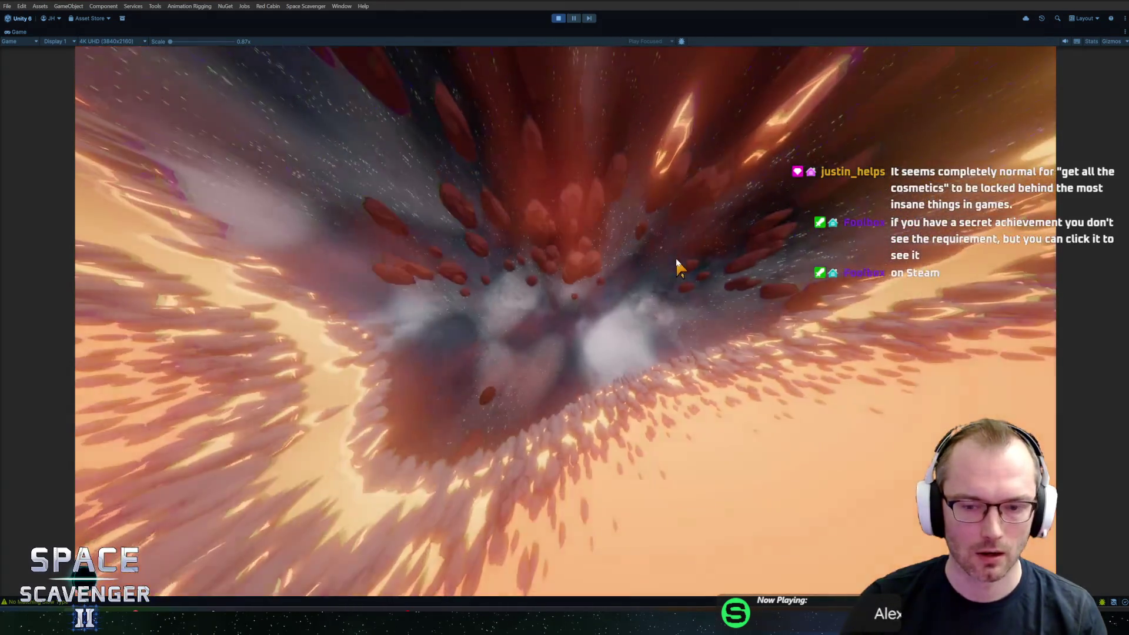
pyautogui.press('`')
pyautogui.write('spawn magma')
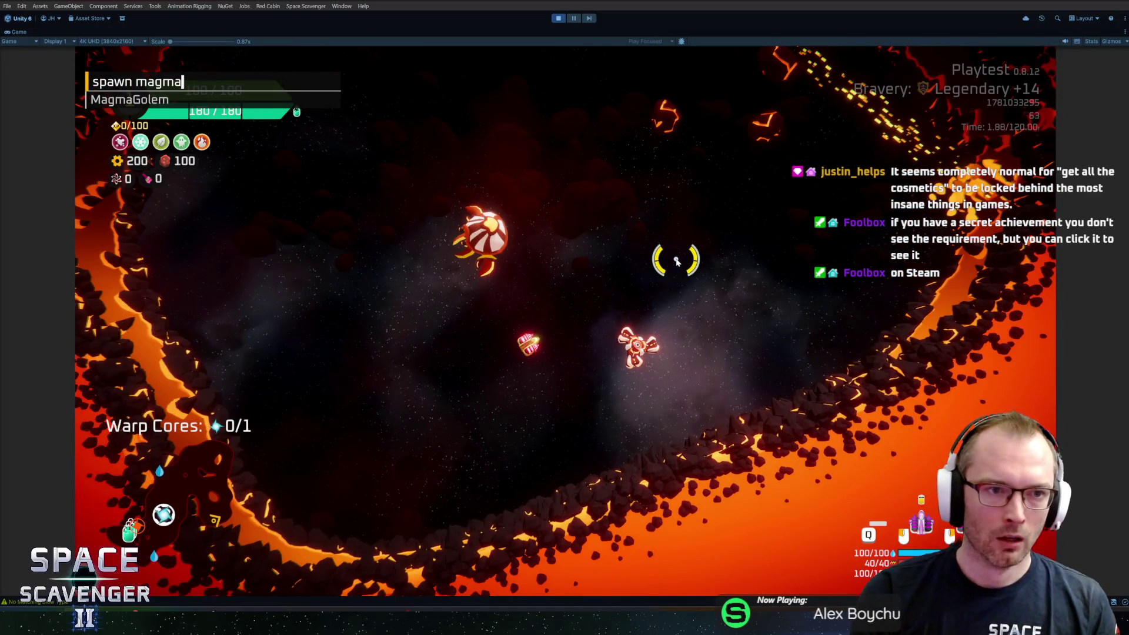
pyautogui.press('Return')
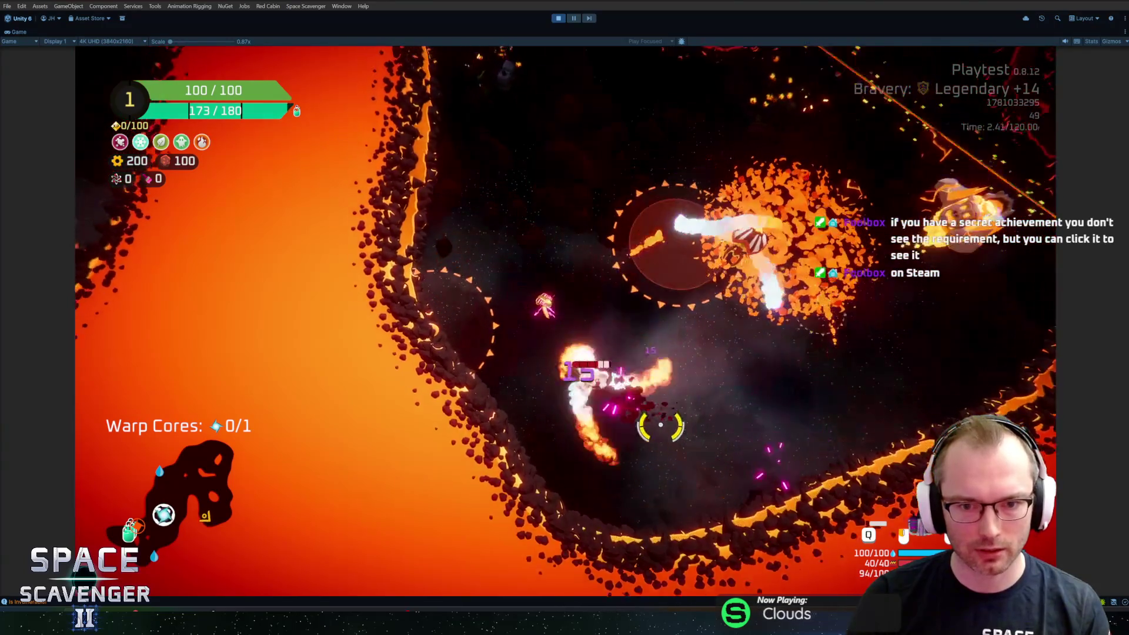
pyautogui.press('`')
pyautogui.press('Up')
pyautogui.press('Up')
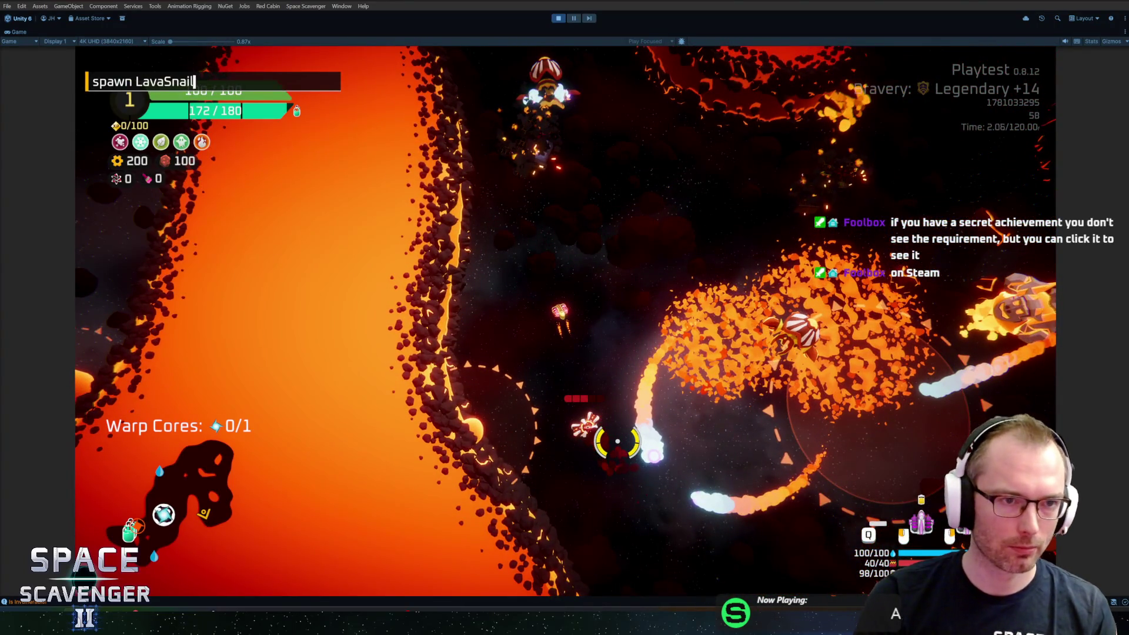
pyautogui.press('Return')
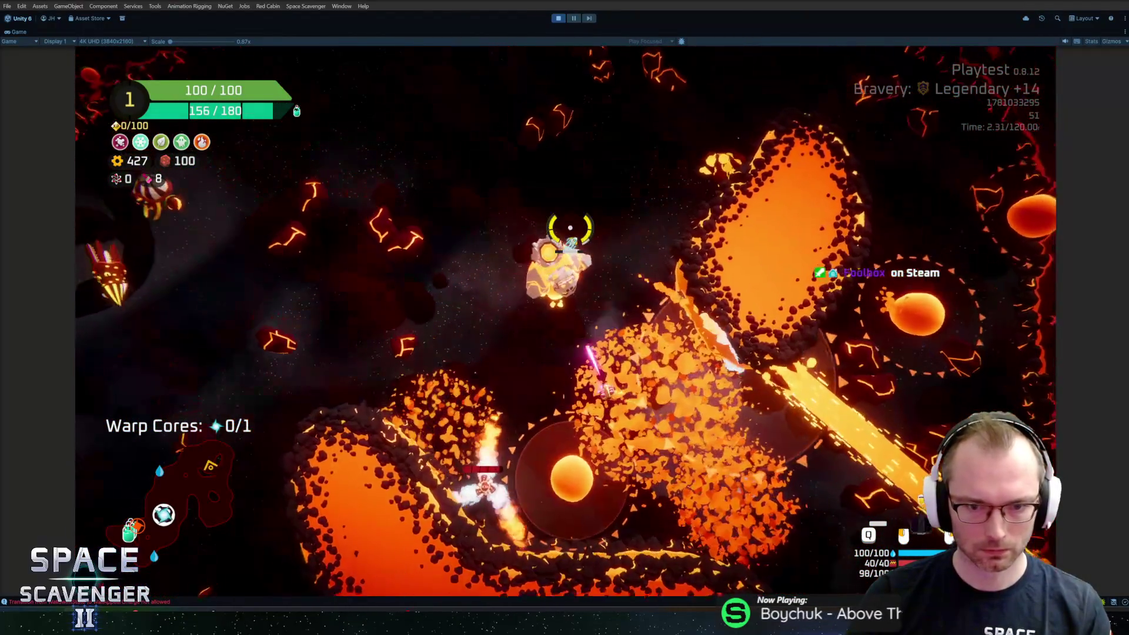
# Fly the ship through the lava level fighting enemies, then stop Play mode.
pyautogui.press('w')
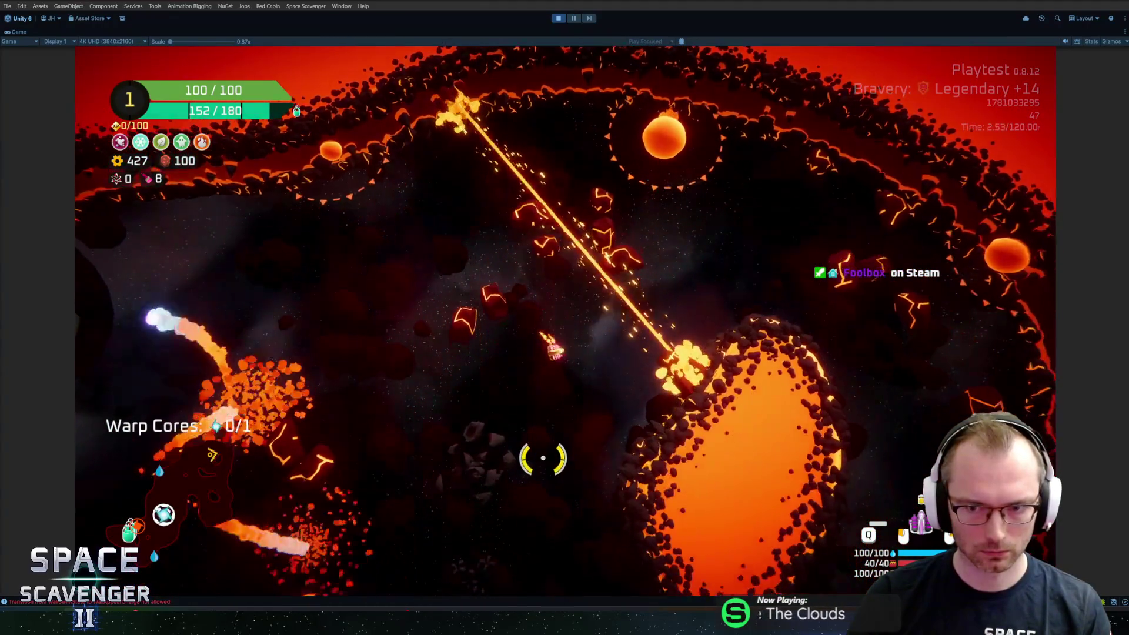
pyautogui.press('d')
pyautogui.press('w')
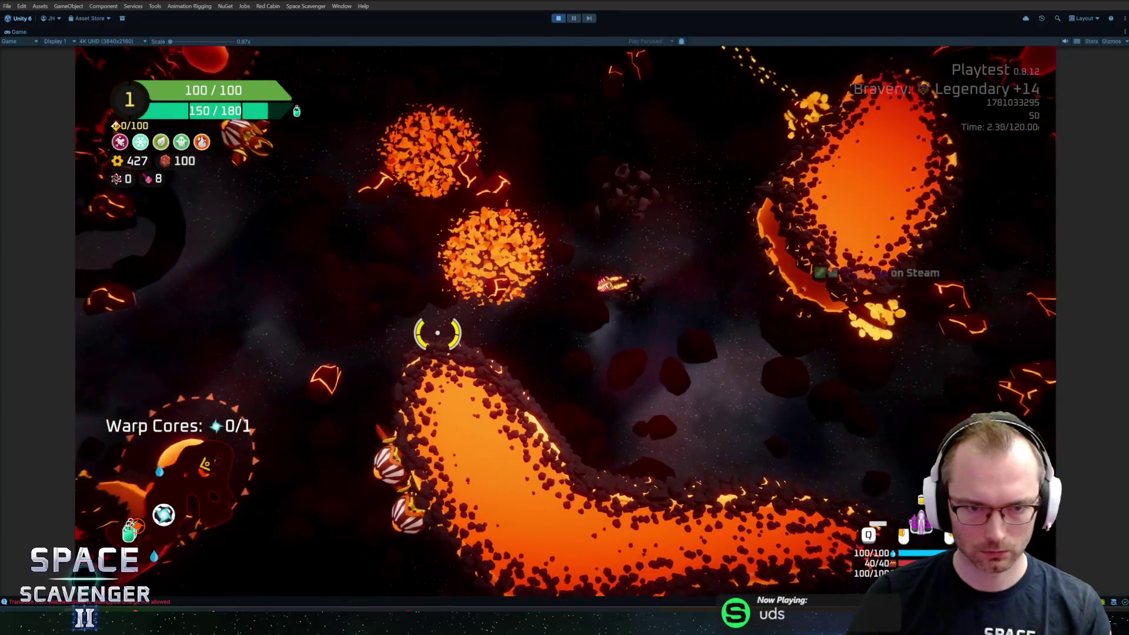
pyautogui.press('s')
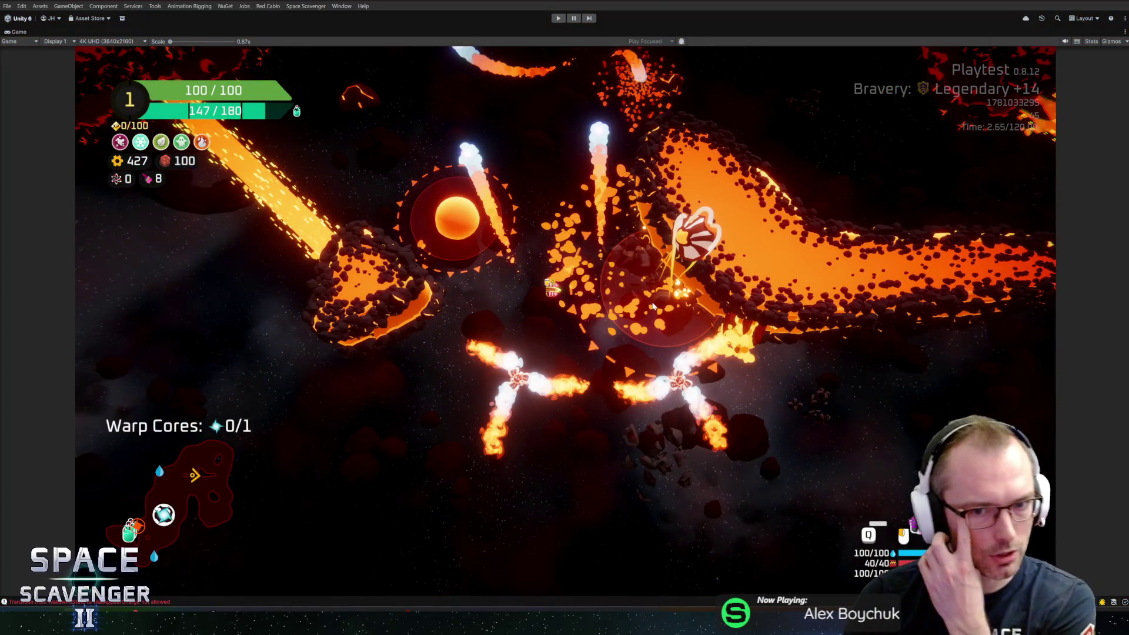
pyautogui.hotkey('ctrl', 'p')
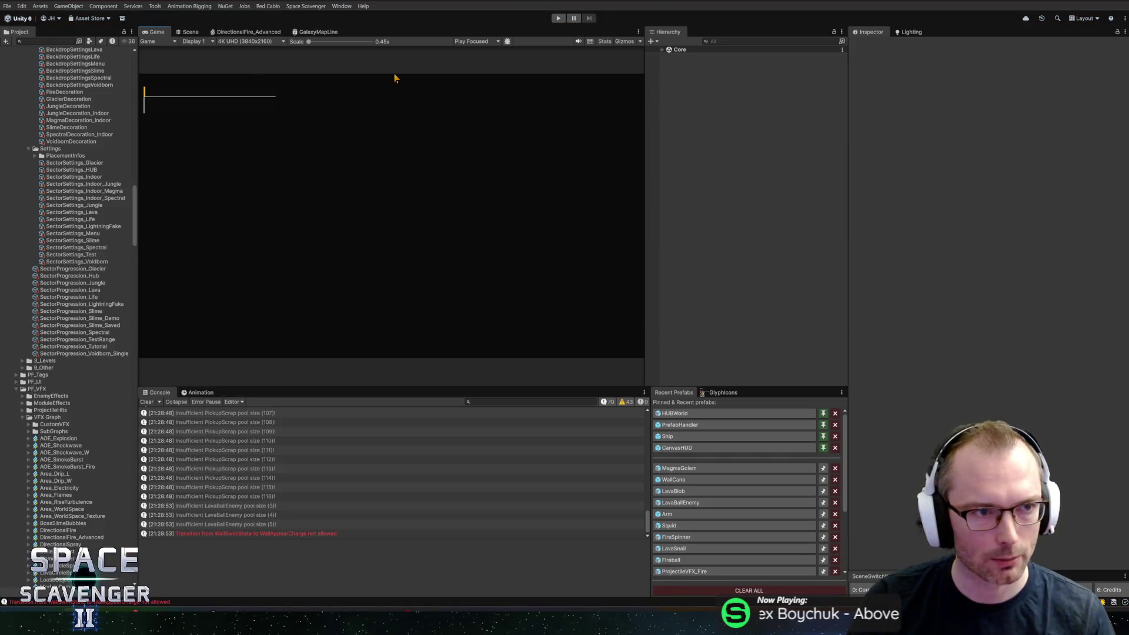
# Search 'il', open the LavaSnail prefab and select its Shooter settings.
pyautogui.write('snail')
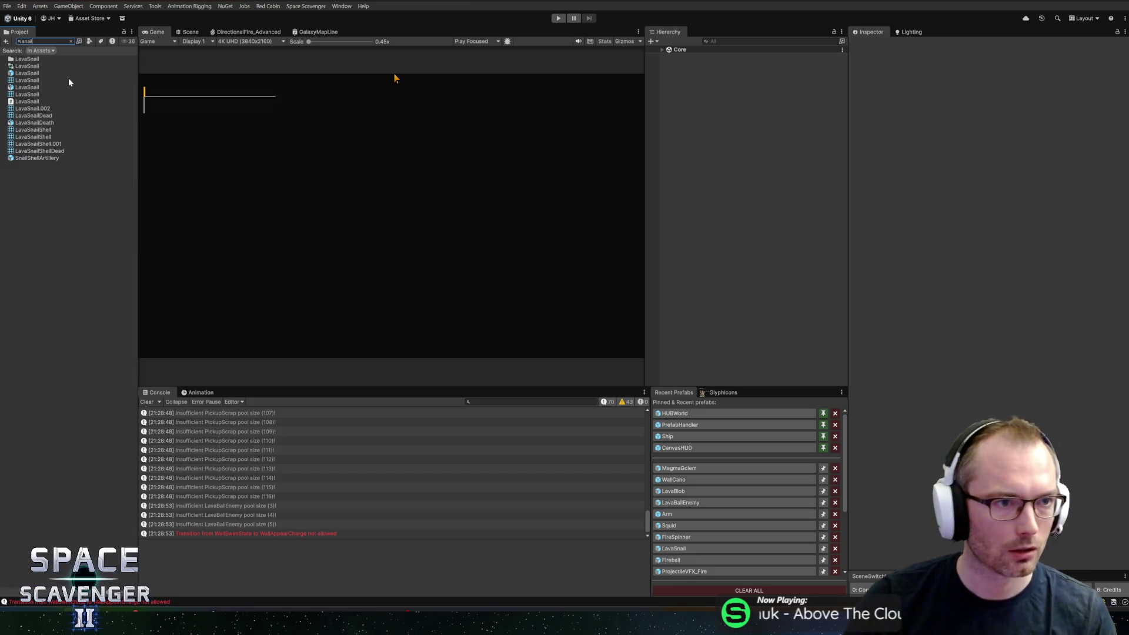
pyautogui.doubleClick(17, 74)
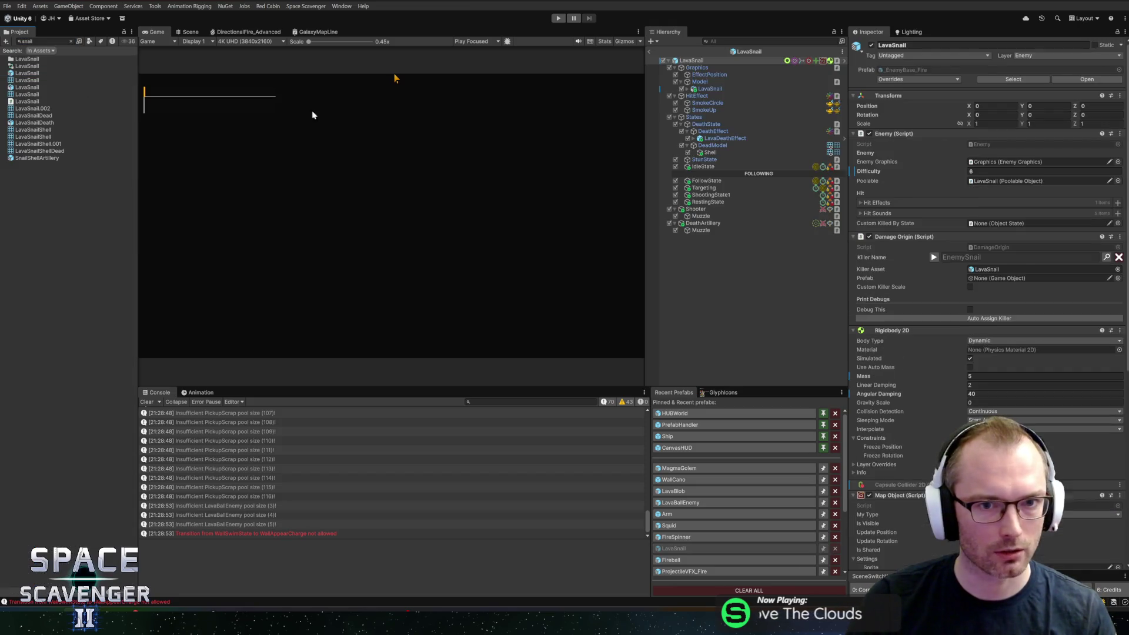
pyautogui.click(188, 32)
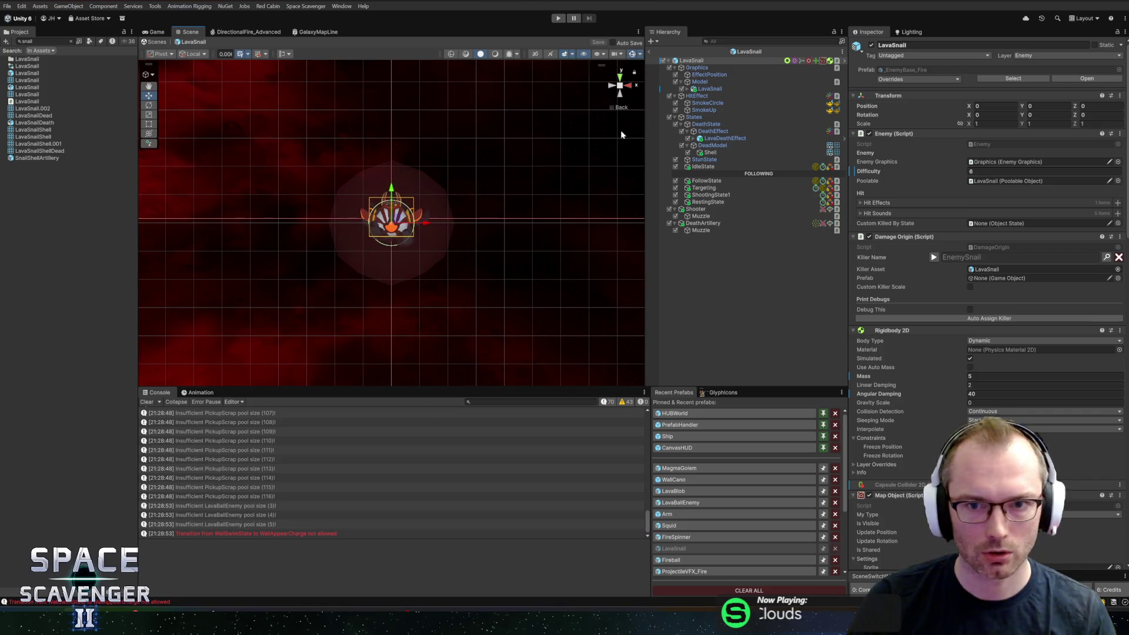
pyautogui.scroll(2, 509, 172)
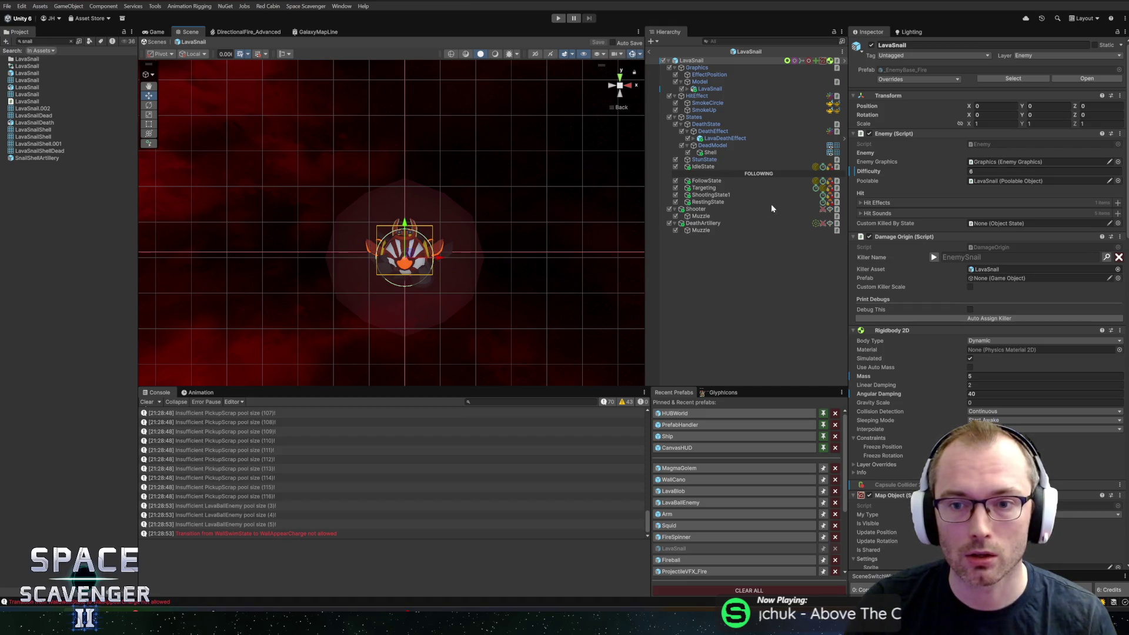
pyautogui.click(712, 210)
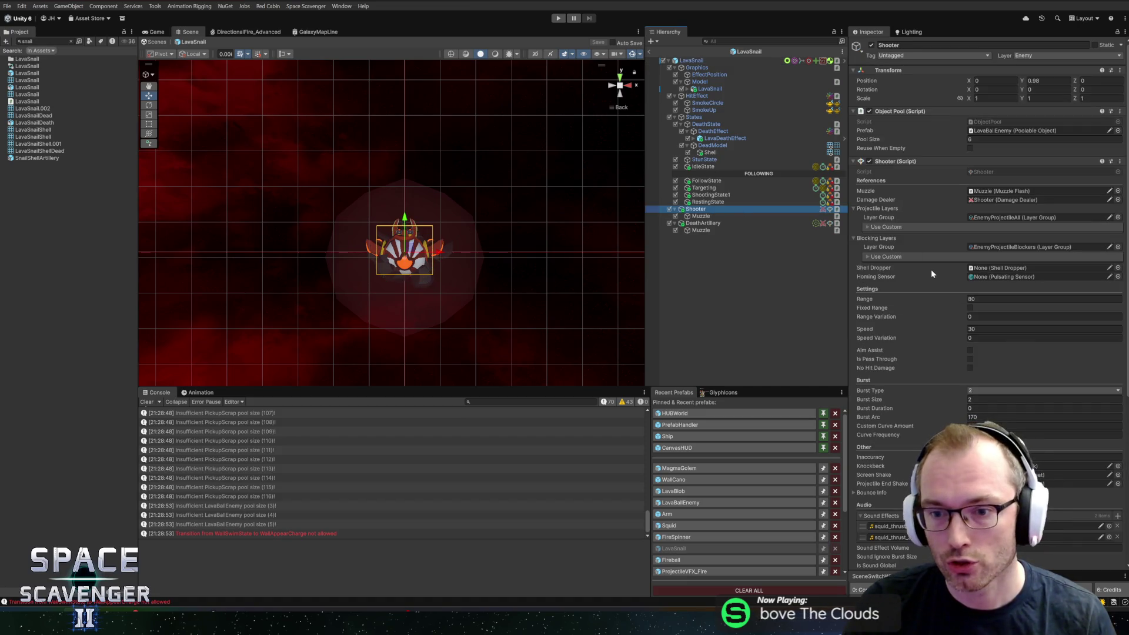
# Set Shooter Range to 95 and Burst Type to Even, clear Custom Curve Amount, save, then Play.
pyautogui.click(999, 298)
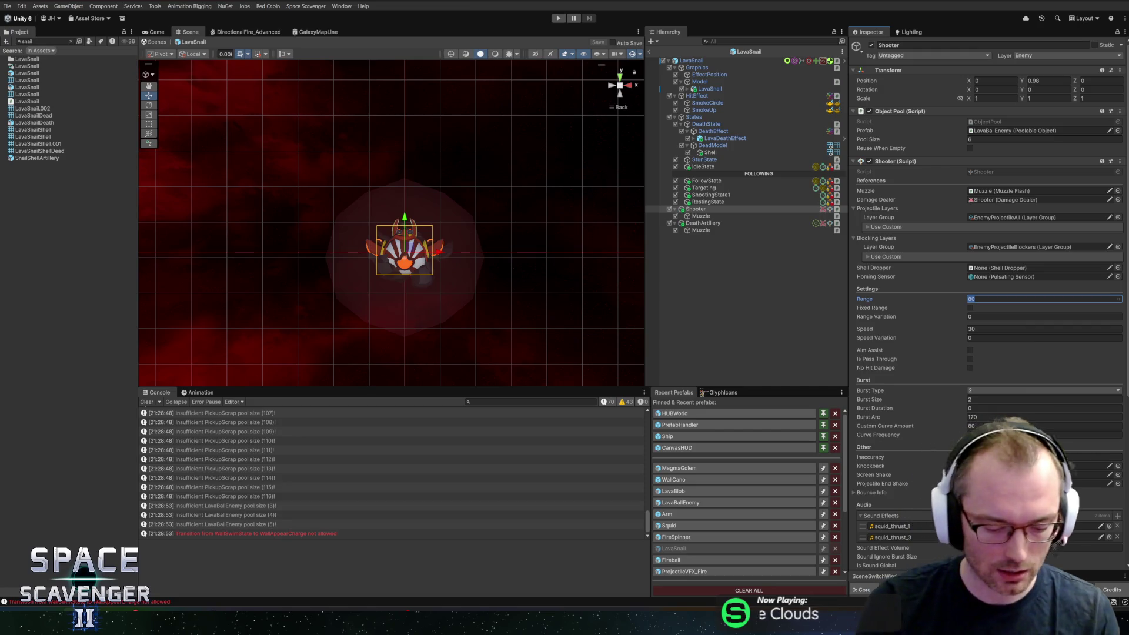
pyautogui.write('95')
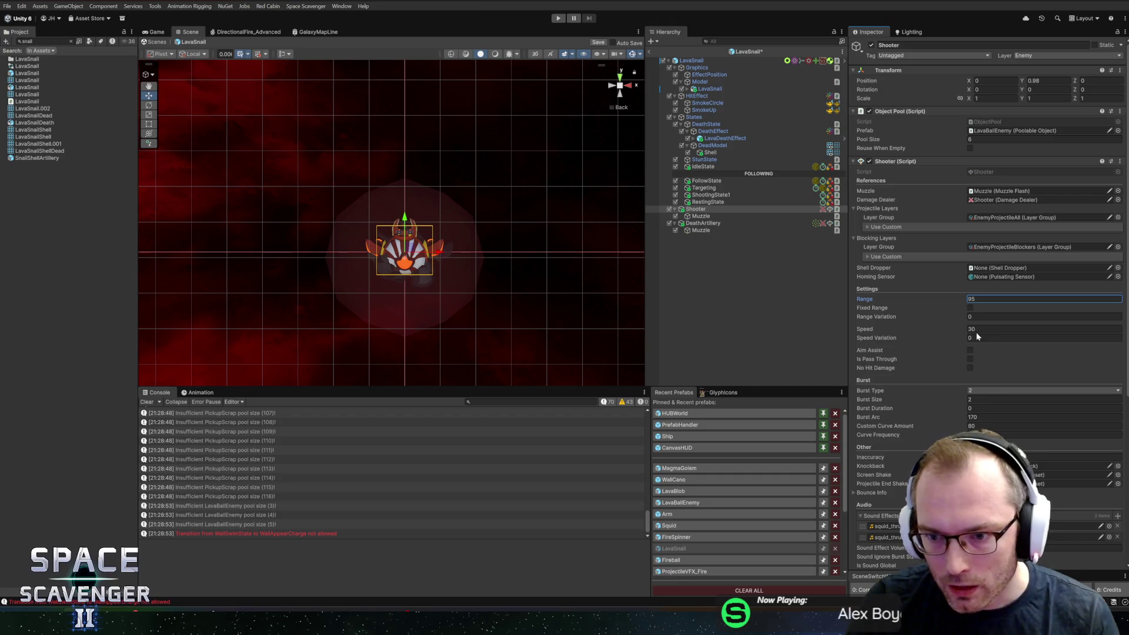
pyautogui.click(981, 392)
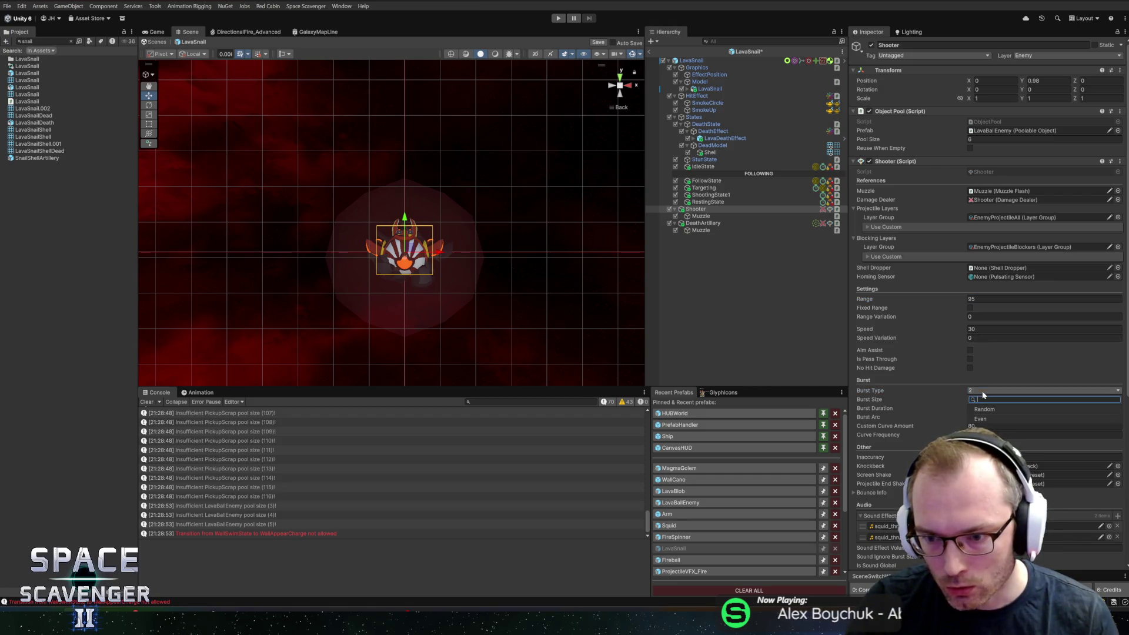
pyautogui.click(992, 420)
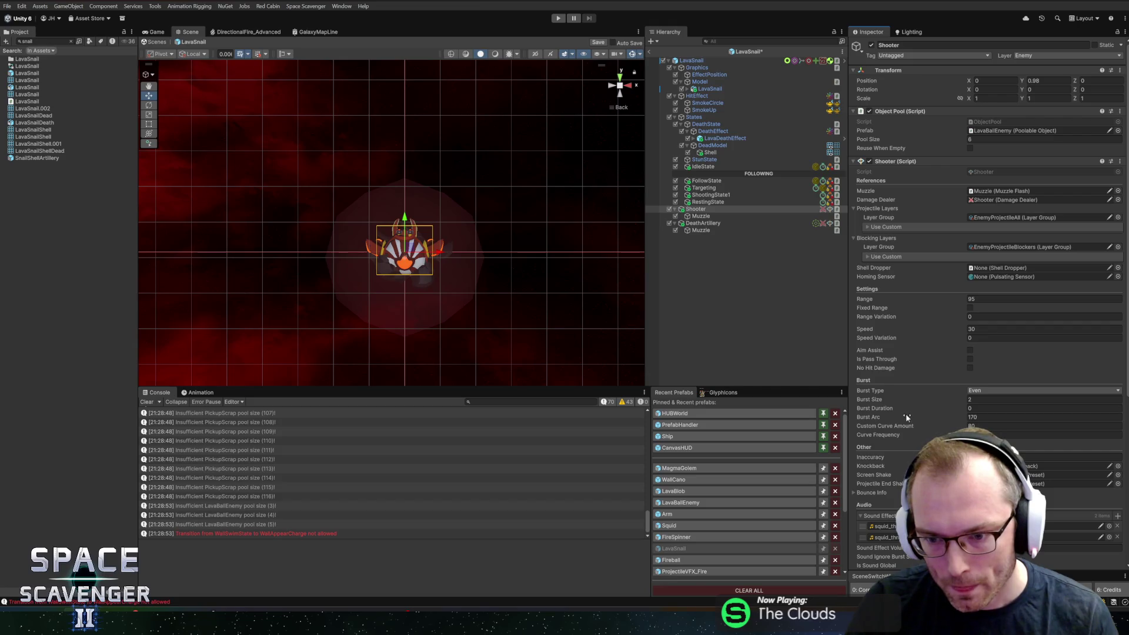
pyautogui.press('BackSpace')
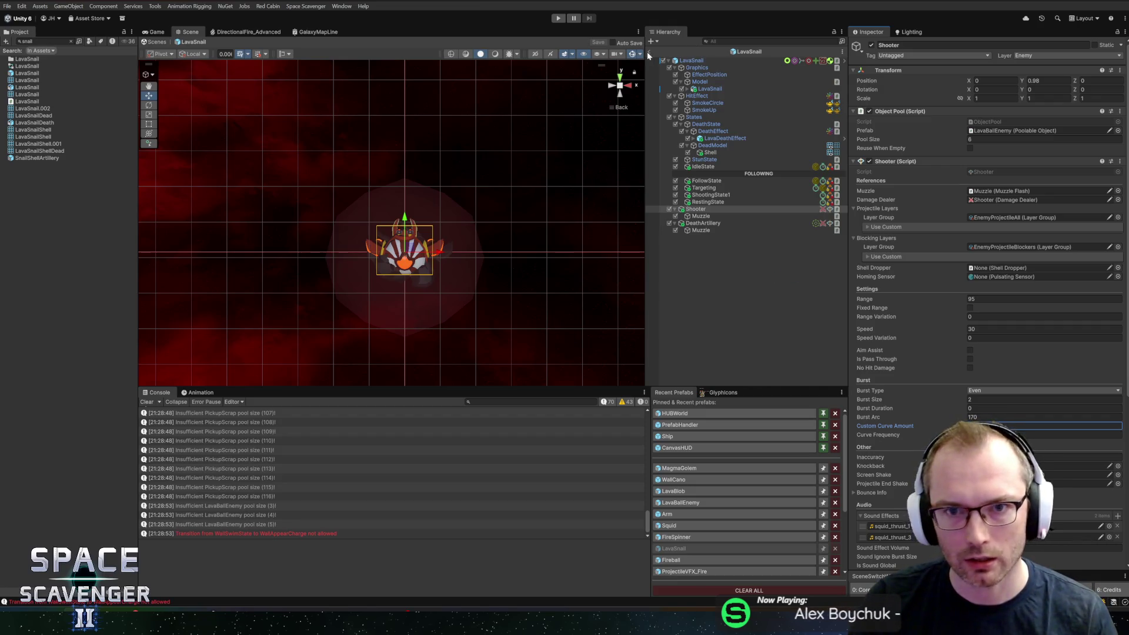
pyautogui.hotkey('ctrl', 's')
pyautogui.click(558, 18)
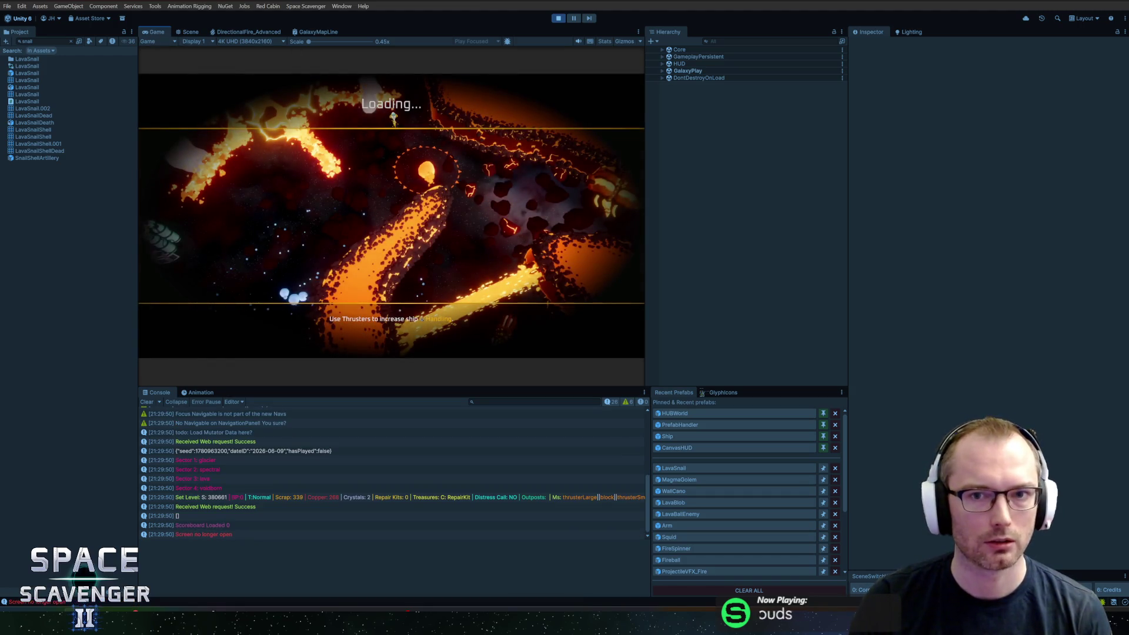
# Maximize the game, rerun the damage multiplier command, dodge the LavaSnail's paired curving shots, then stop.
pyautogui.hotkey('shift', 'space')
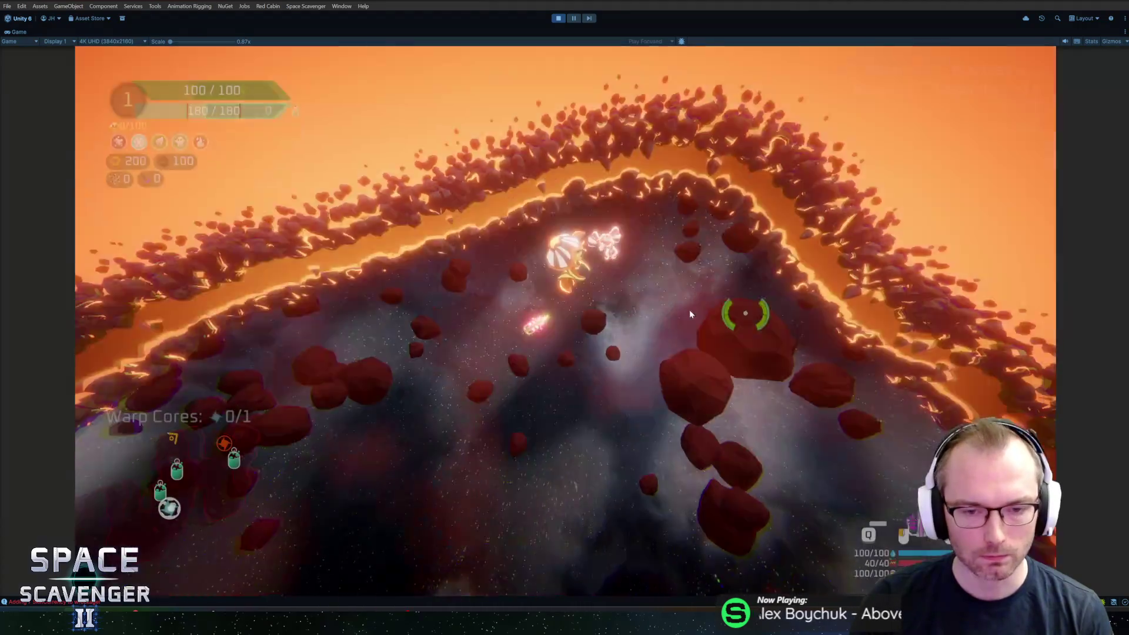
pyautogui.press('a')
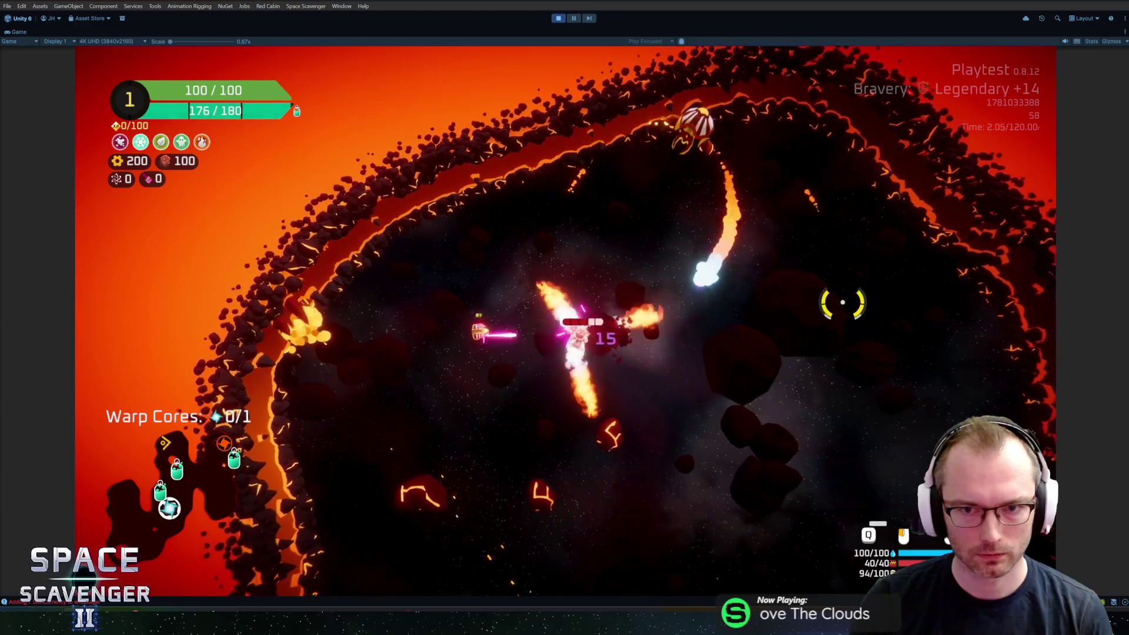
pyautogui.press('`')
pyautogui.press('Up')
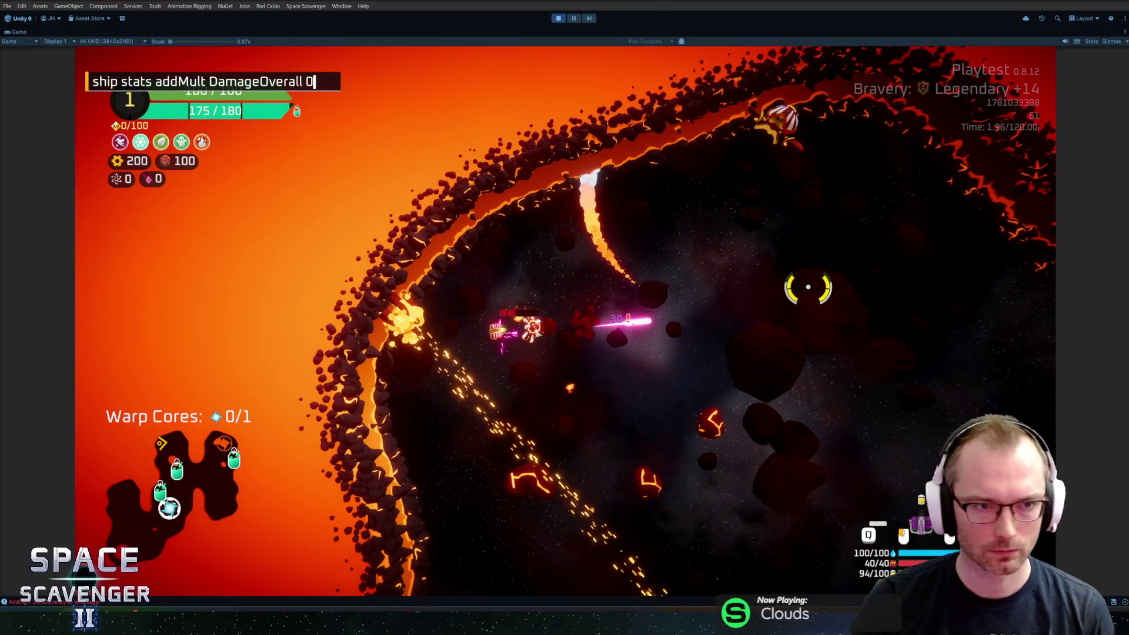
pyautogui.press('Return')
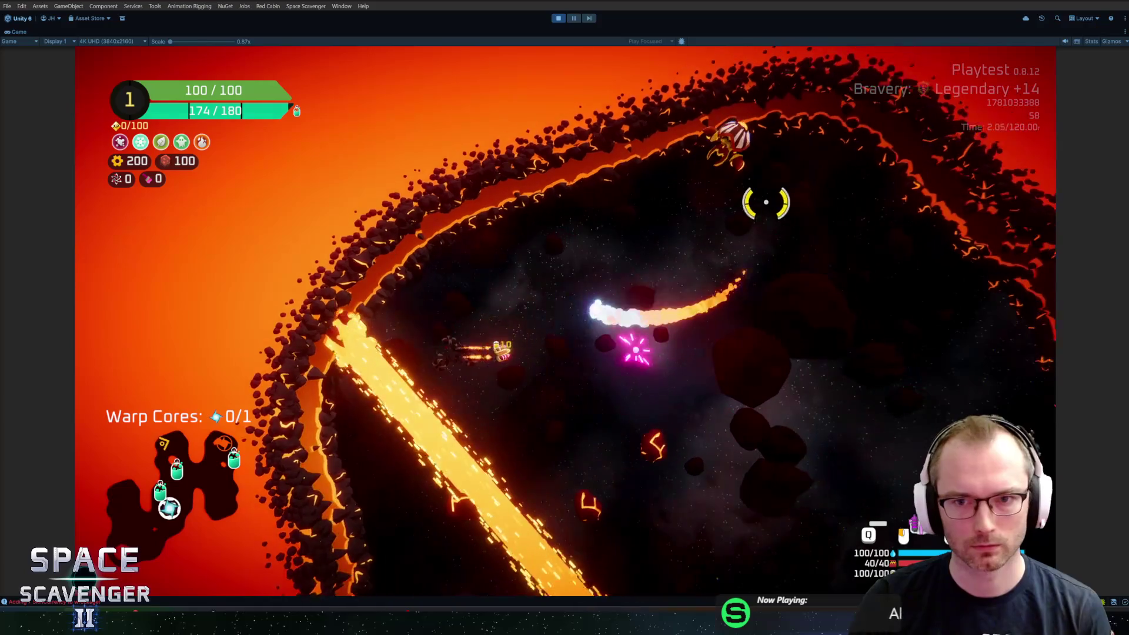
pyautogui.press('d')
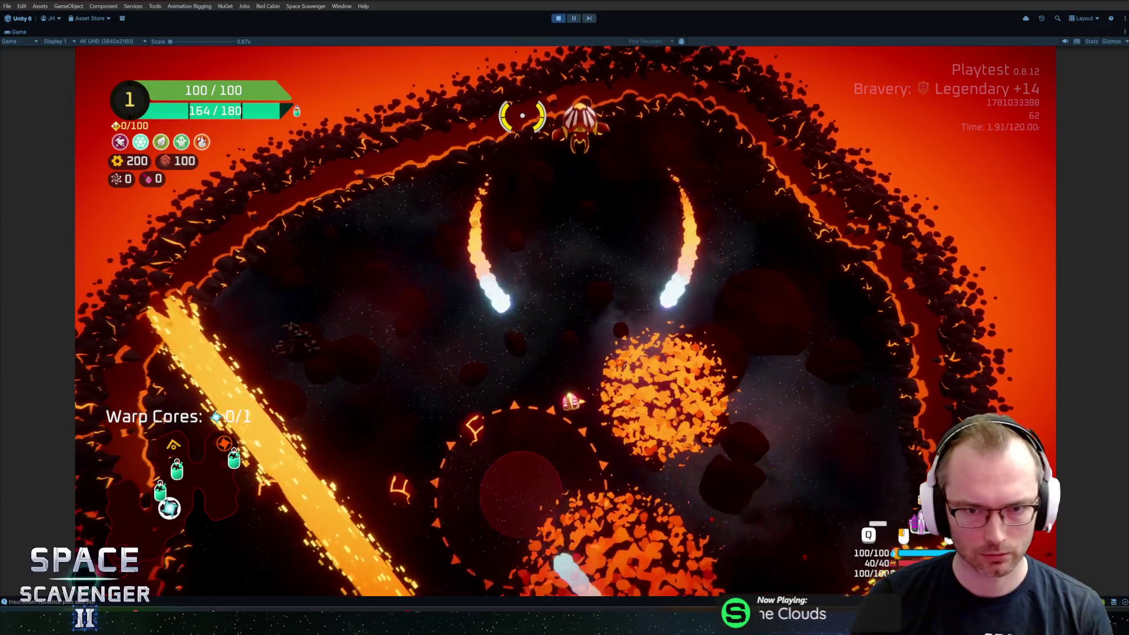
pyautogui.press('a')
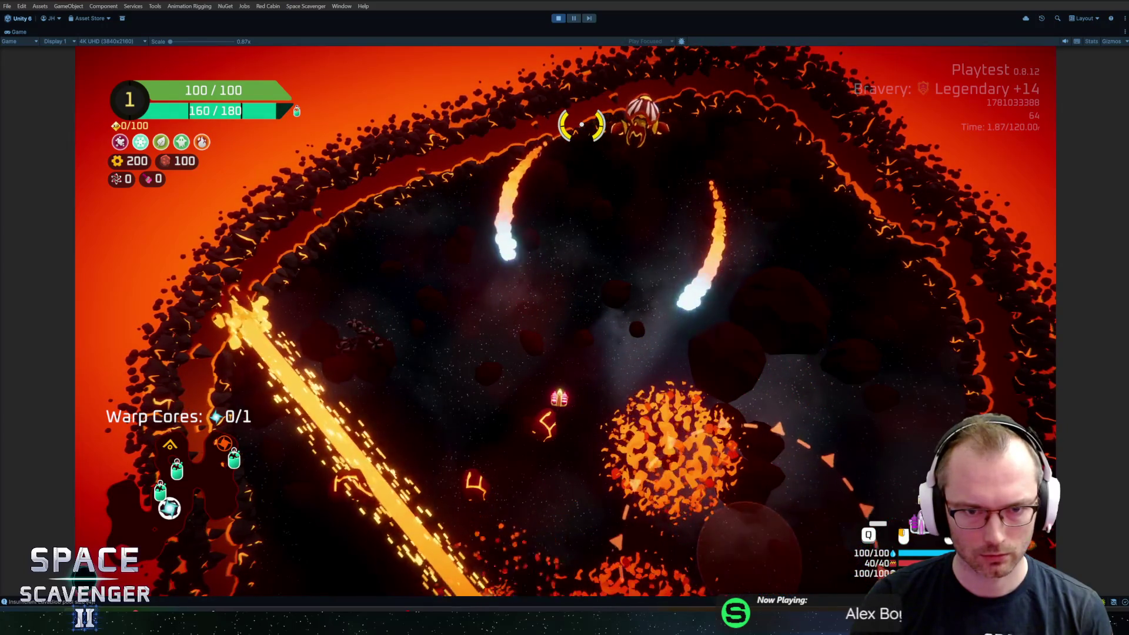
pyautogui.hotkey('ctrl', 'p')
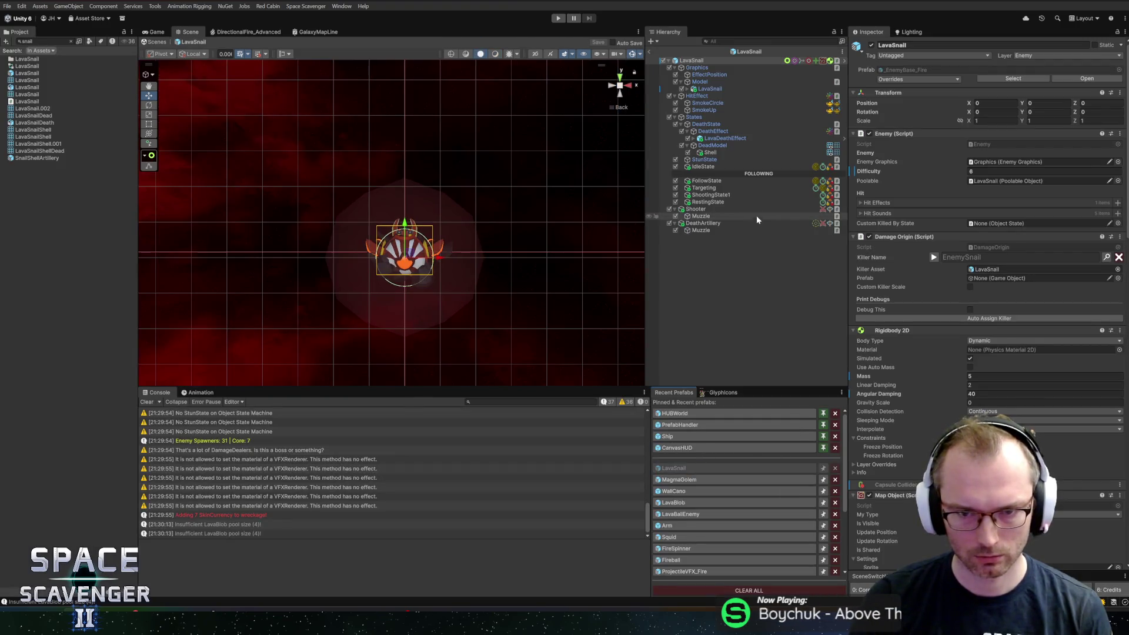
# Check the LavaSnail Shooter's Range and Burst Arc, then exit prefab mode to the main scene.
pyautogui.click(716, 208)
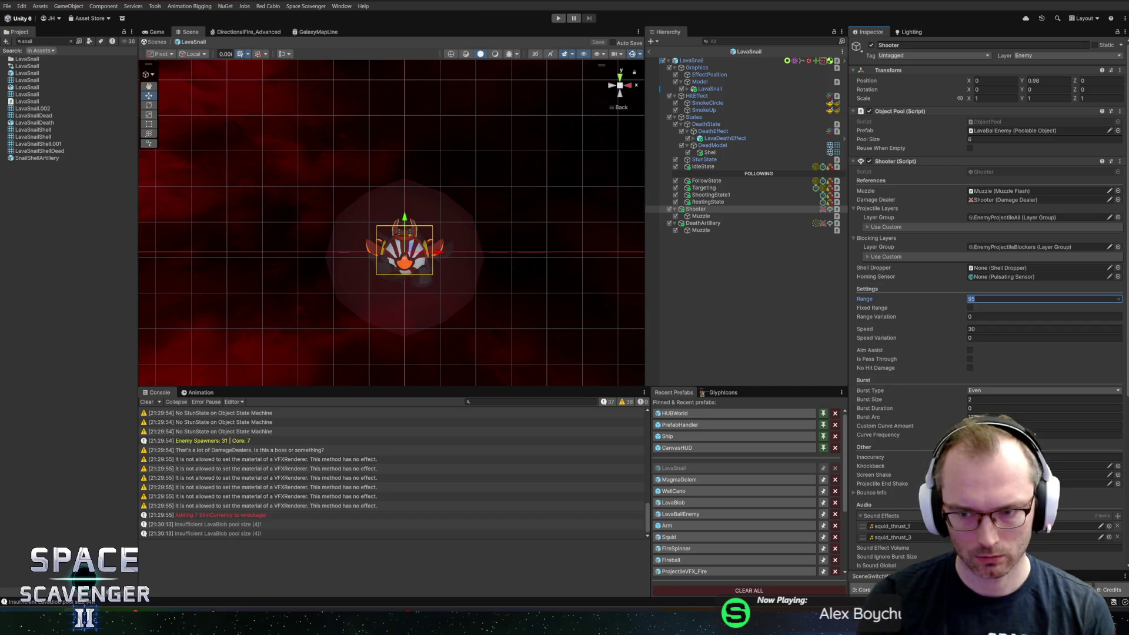
pyautogui.click(651, 53)
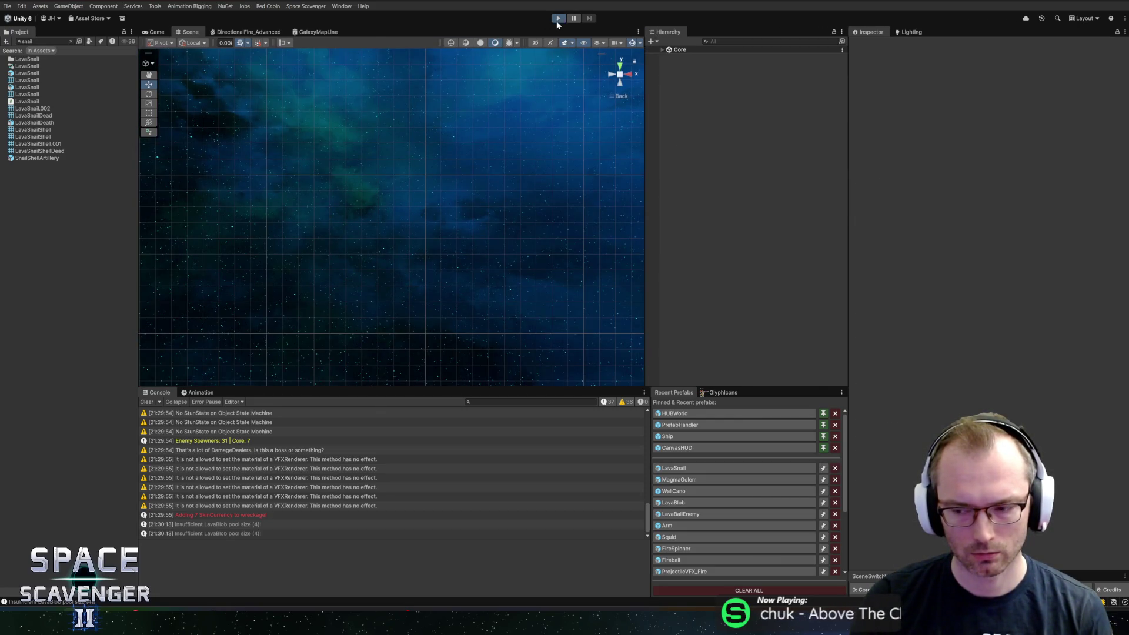
# Playtest in a maximized Game view, spawning FireSpinner and setting DamageOverall via the console, then stop.
pyautogui.click(557, 20)
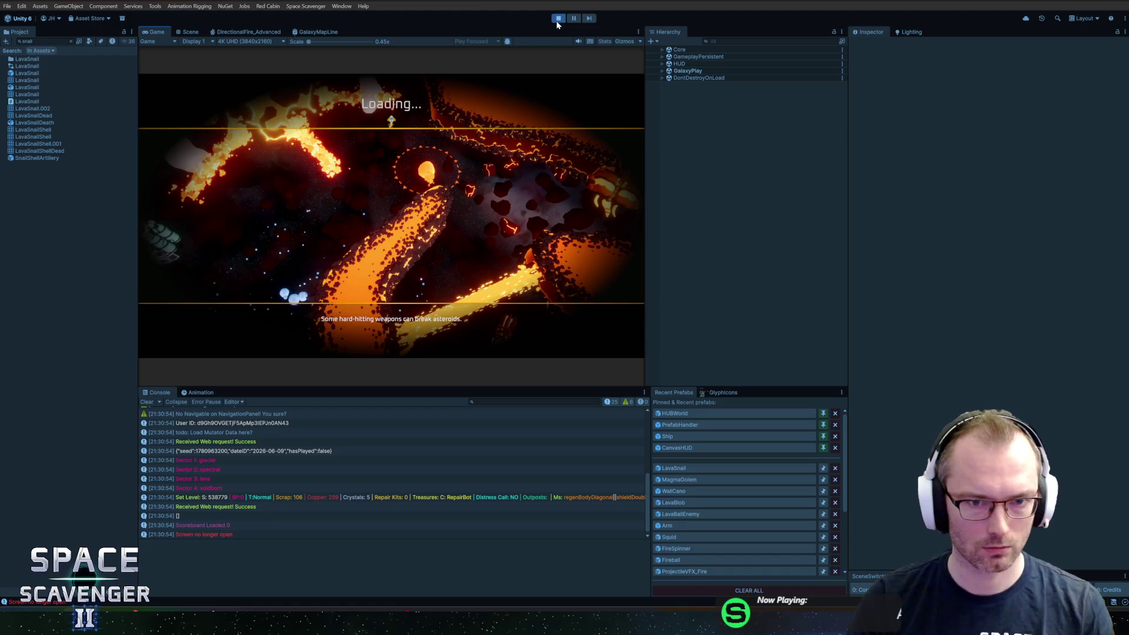
pyautogui.doubleClick(157, 33)
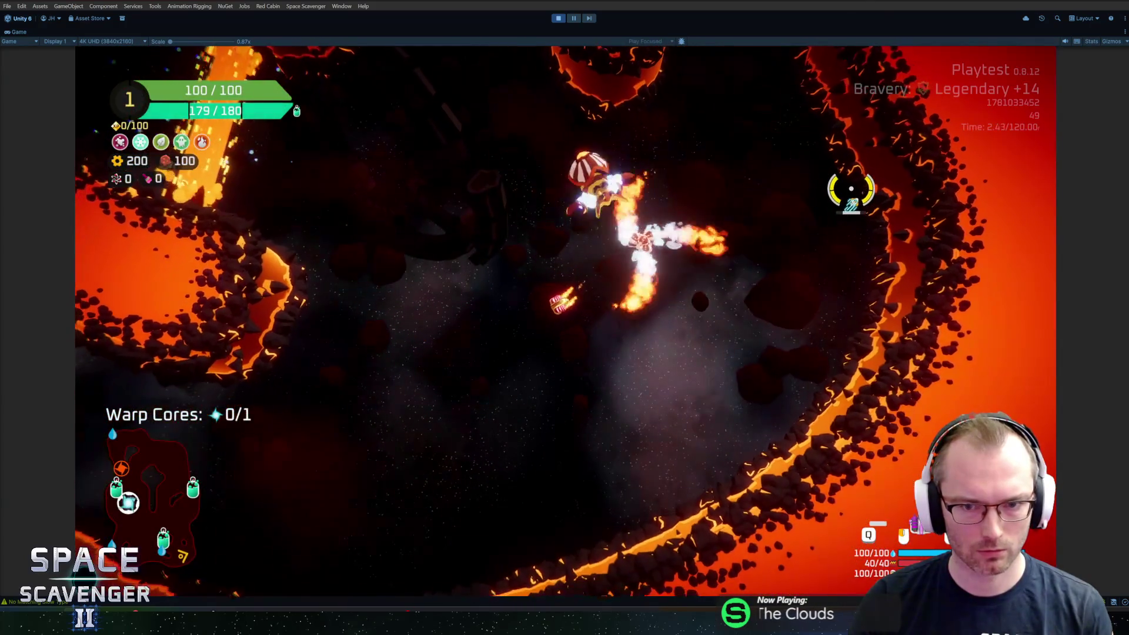
pyautogui.press('`')
pyautogui.press('Up')
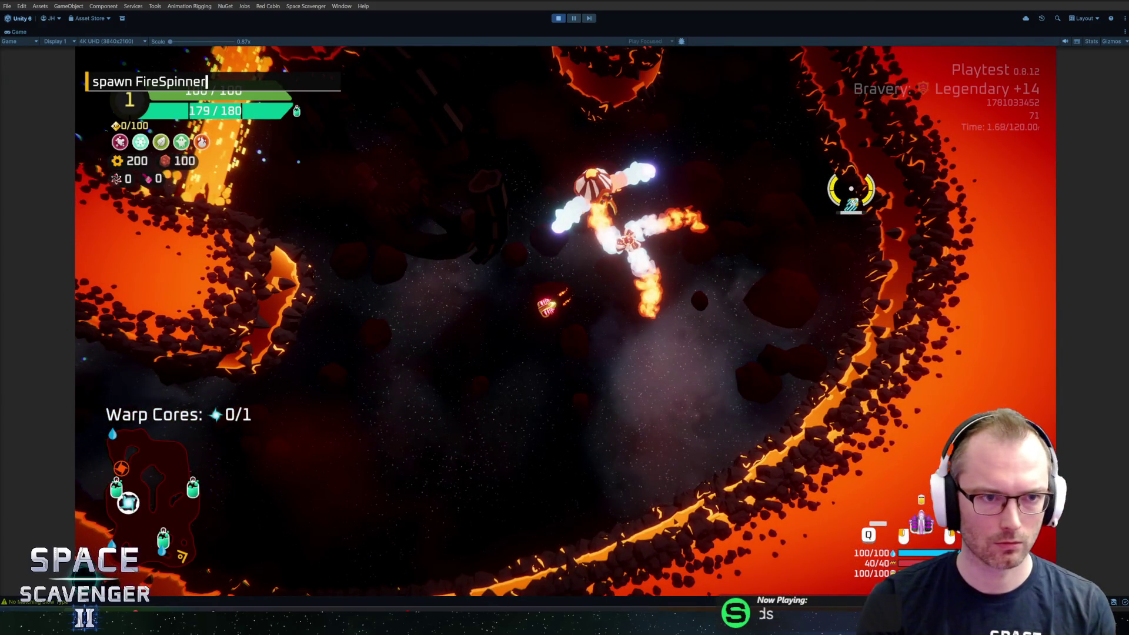
pyautogui.press('Return')
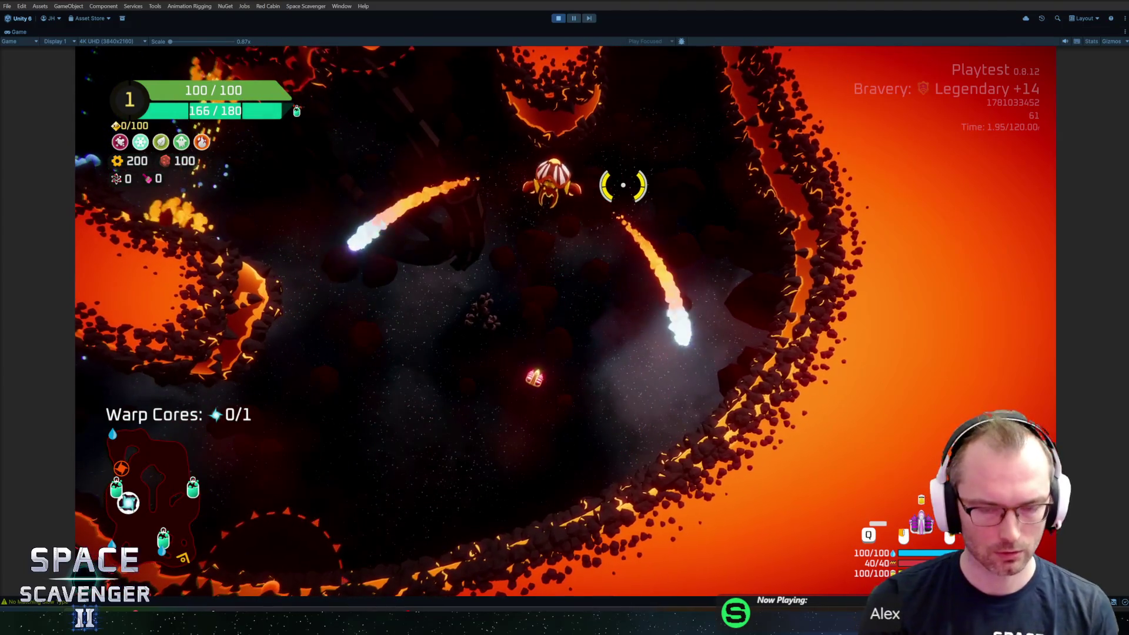
pyautogui.hotkey('ctrl', 'p')
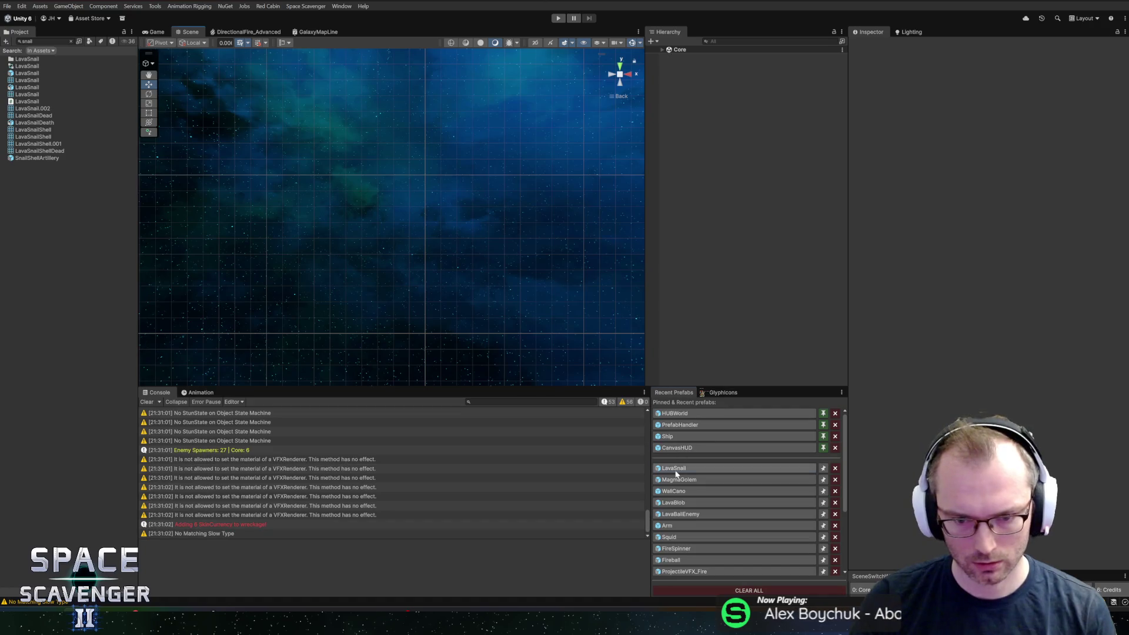
# Open the LavaSnail prefab, inspect the Muzzle under Shooter, and return to the main scene.
pyautogui.click(676, 470)
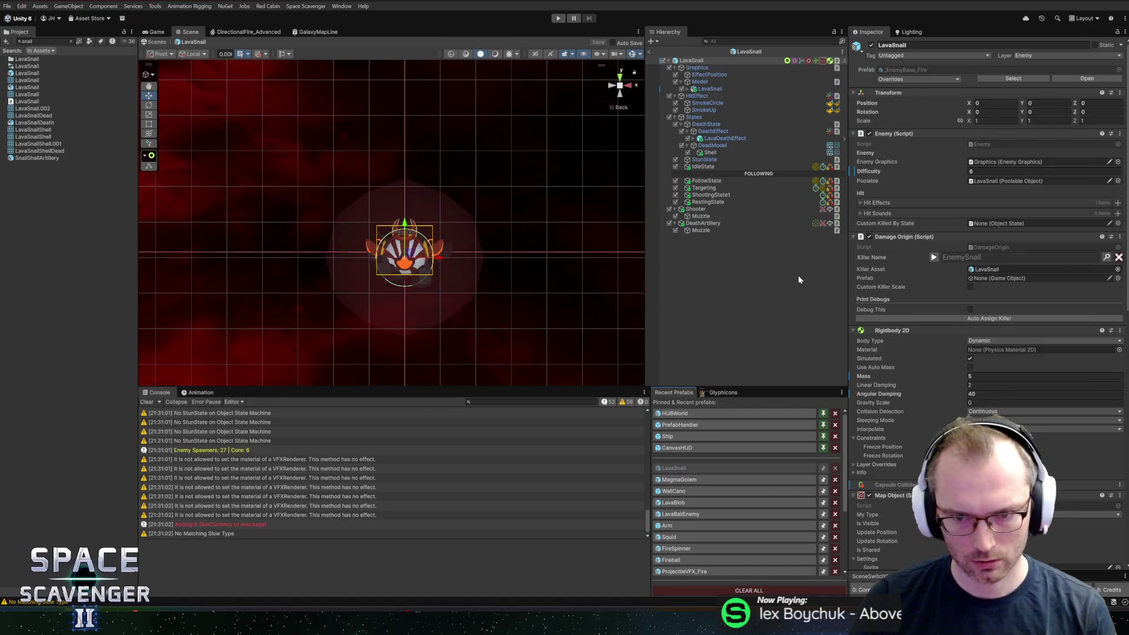
pyautogui.click(701, 216)
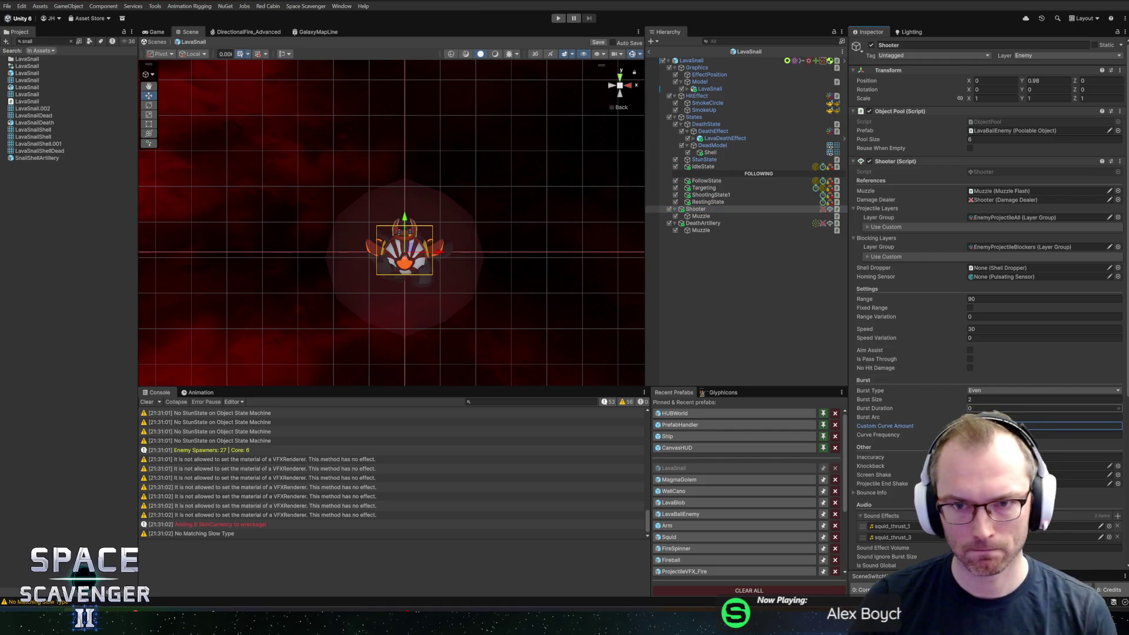
pyautogui.click(649, 54)
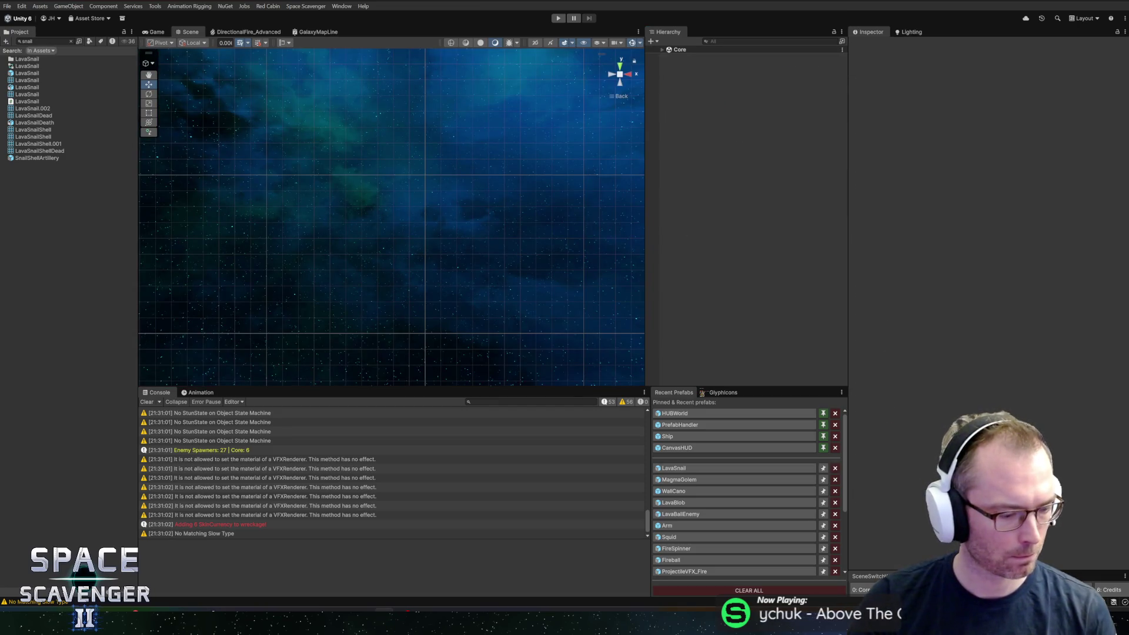
# Playtest the LavaSnail encounter in a maximized Game view, then stop Play mode.
pyautogui.click(557, 18)
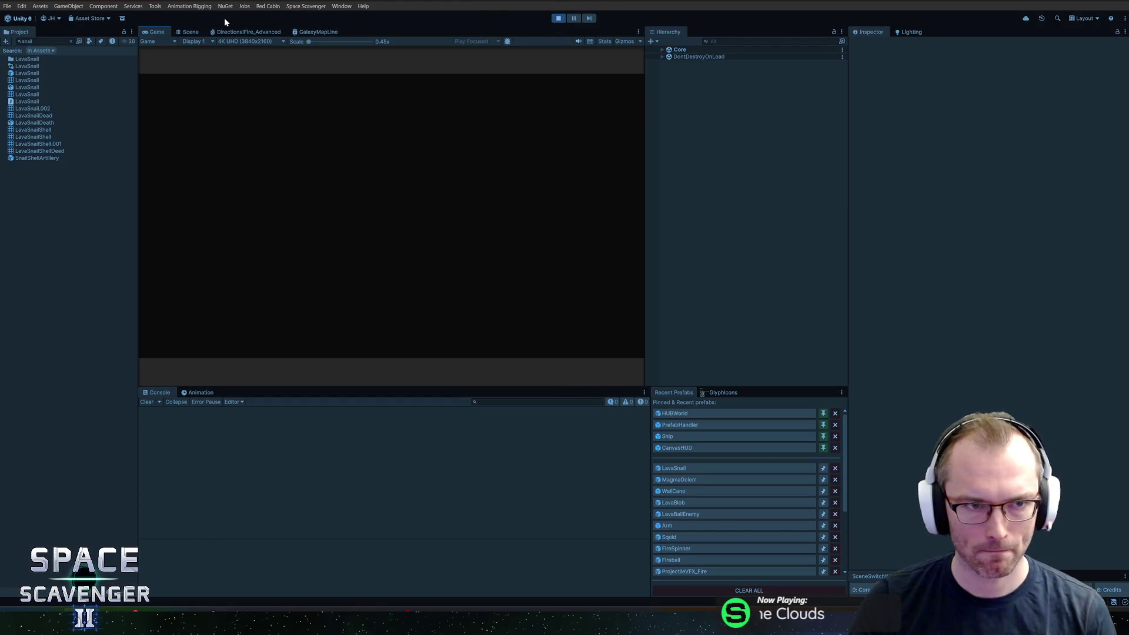
pyautogui.doubleClick(157, 32)
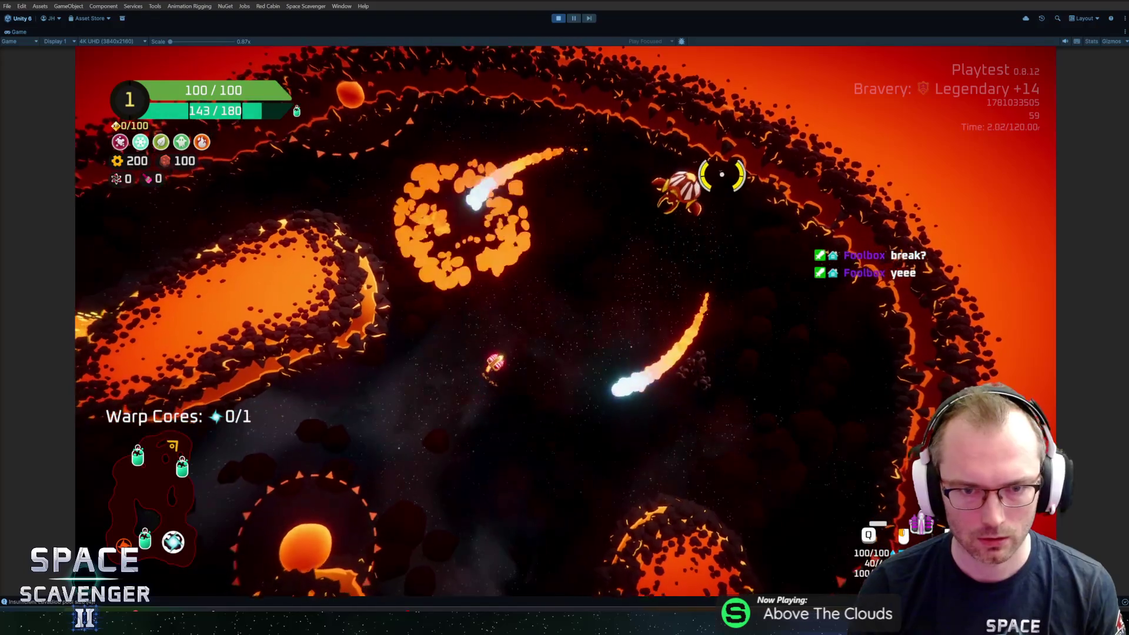
pyautogui.hotkey('ctrl', 'p')
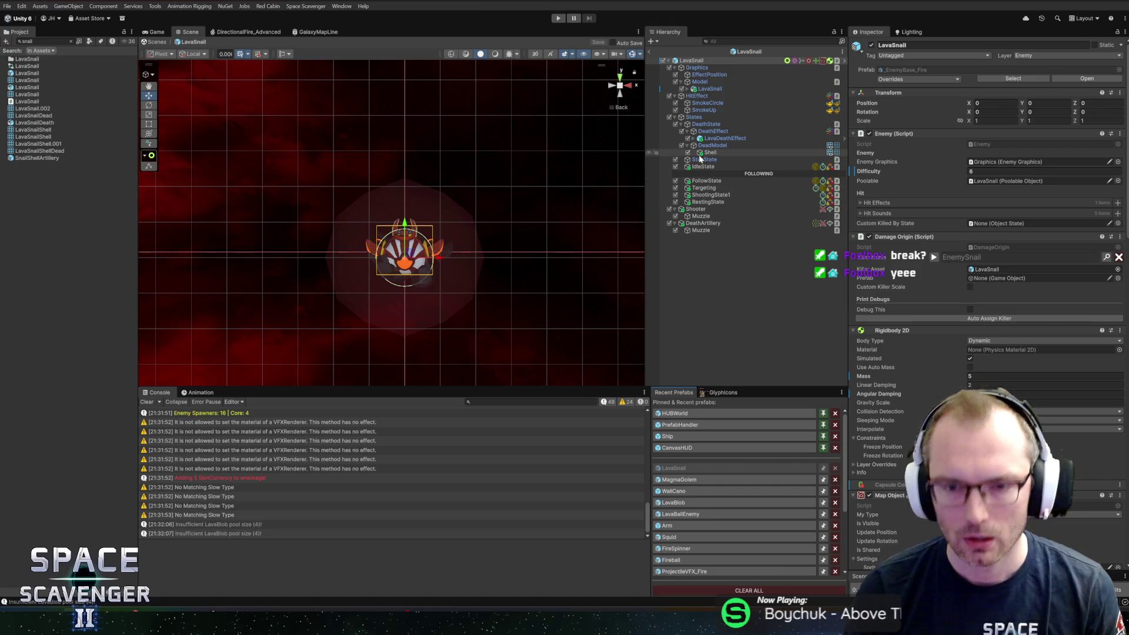
# Set the LavaSnail Shooter's Range to 80, exit prefab mode, and view GitHub Desktop's pending changes.
pyautogui.click(695, 208)
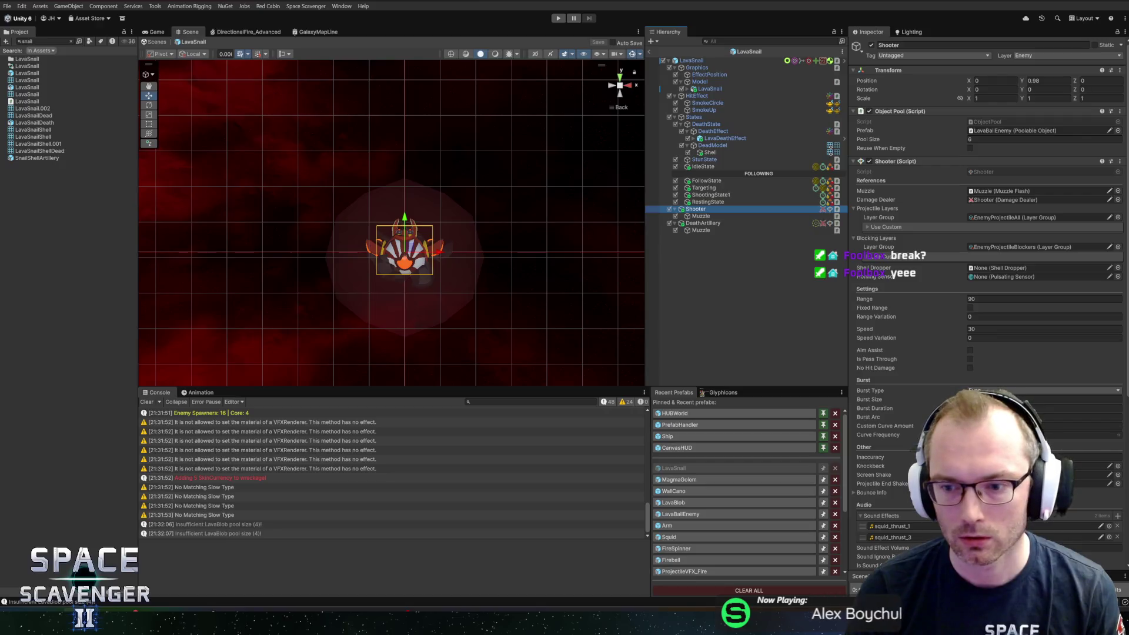
pyautogui.scroll(-5, 988, 235)
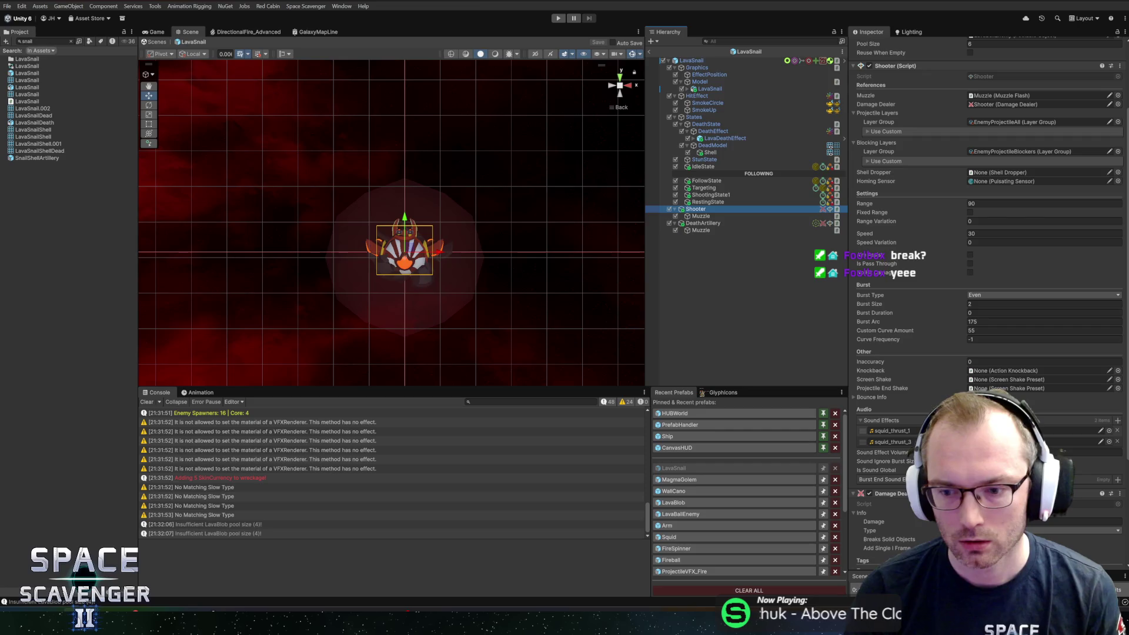
pyautogui.click(999, 204)
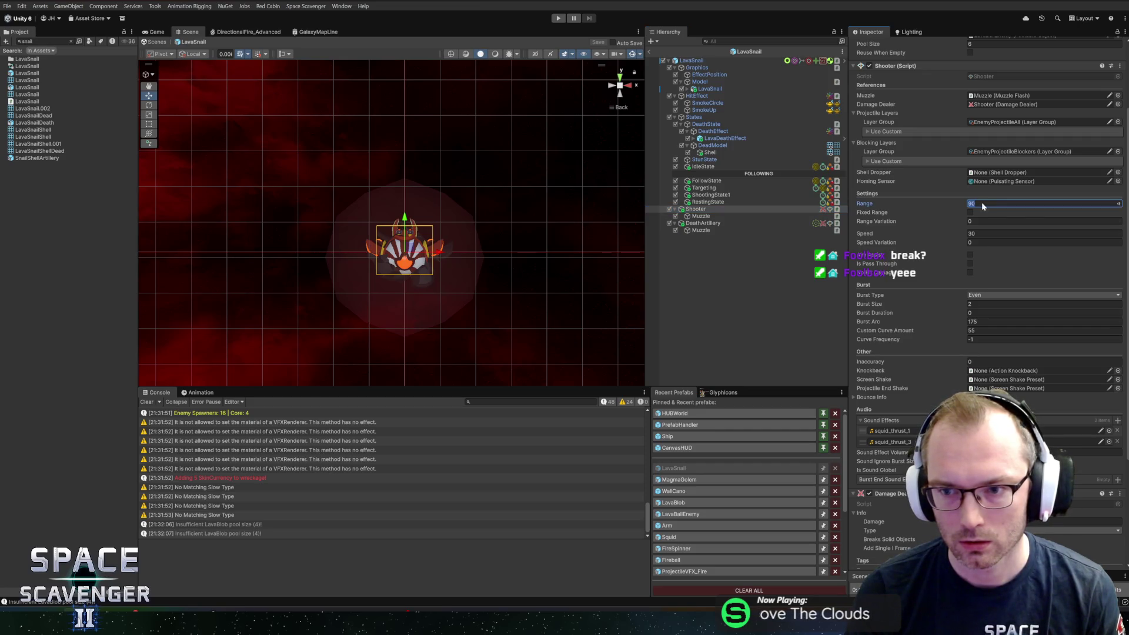
pyautogui.write('80')
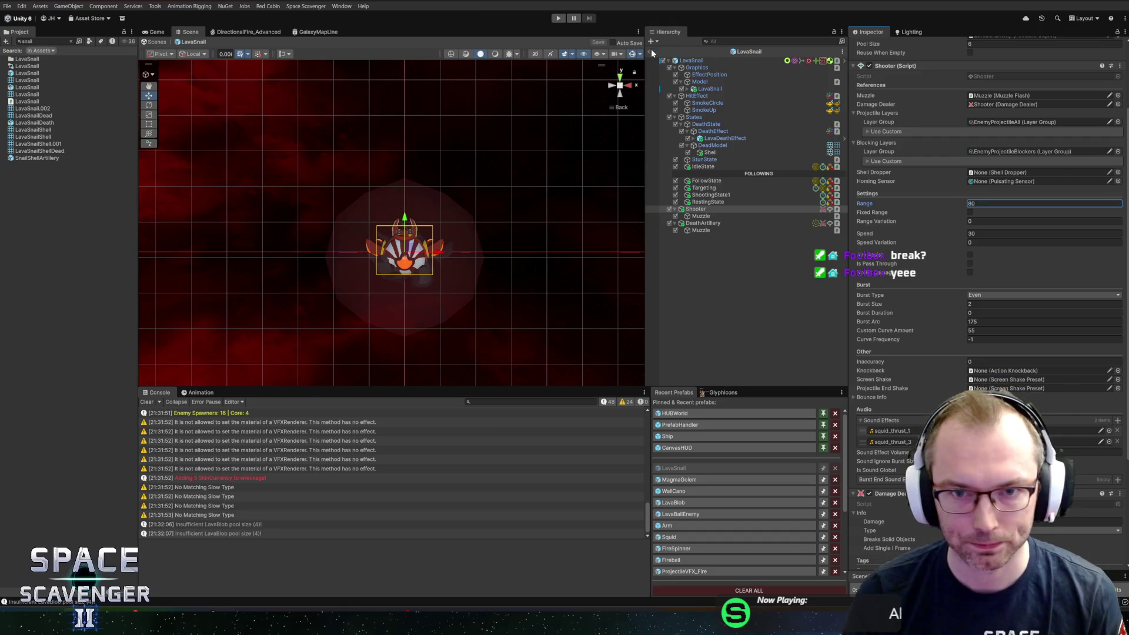
pyautogui.click(651, 51)
pyautogui.click(145, 600)
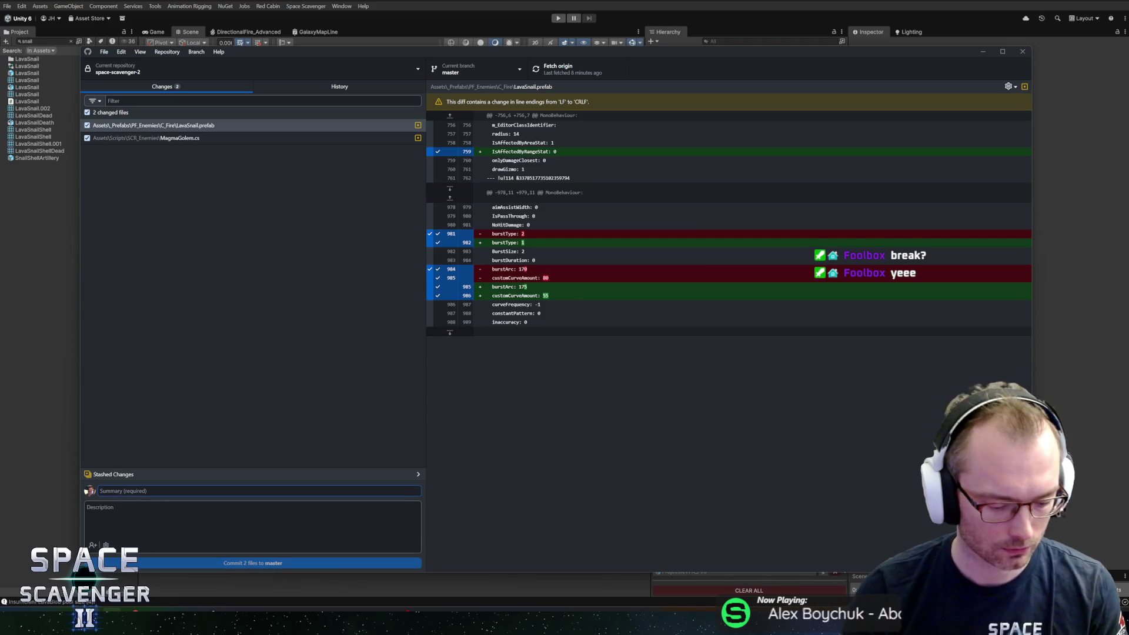
# Commit the two changed files to master as 'Magma Golem no trail + Snail shoots wider arcs'.
pyautogui.write('Magma Gole')
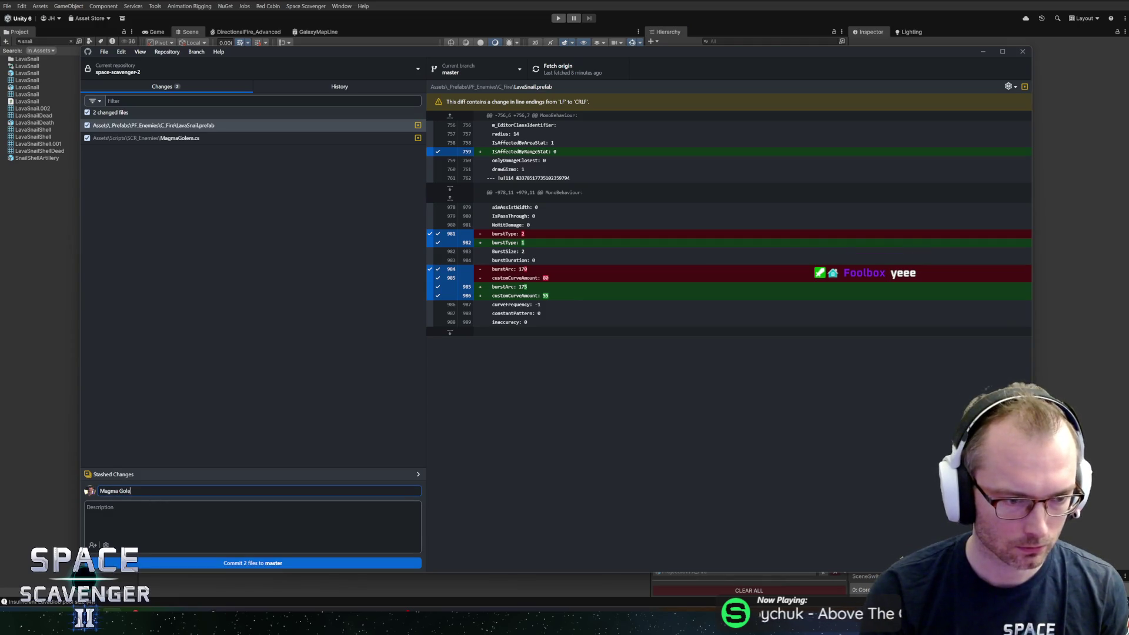
pyautogui.write('m no trail + Snail wider arcs')
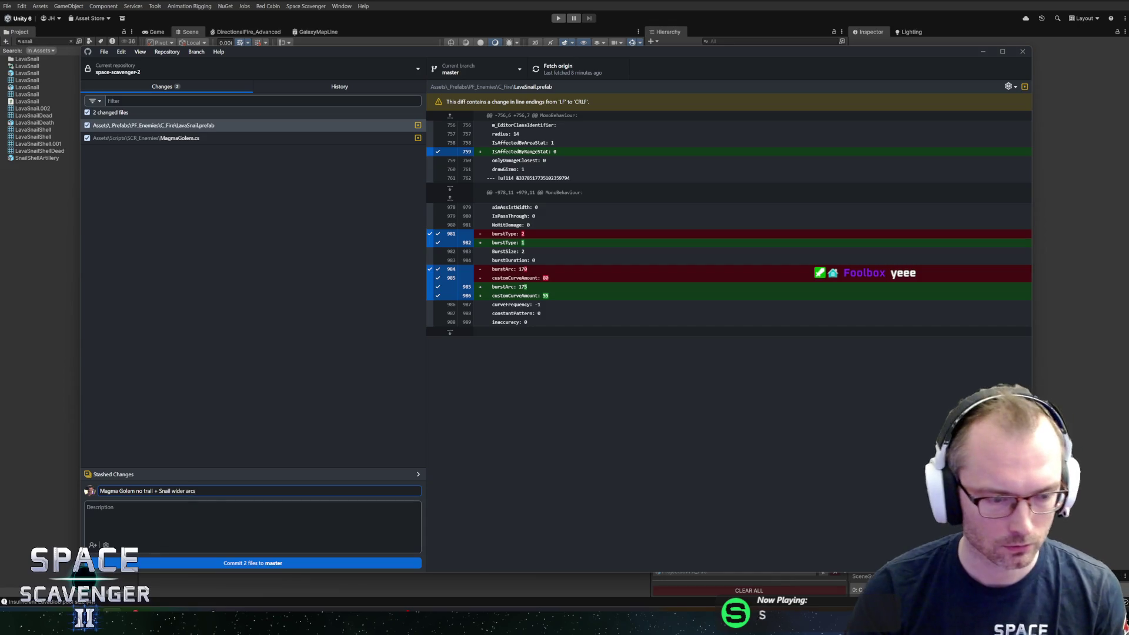
pyautogui.write('oots')
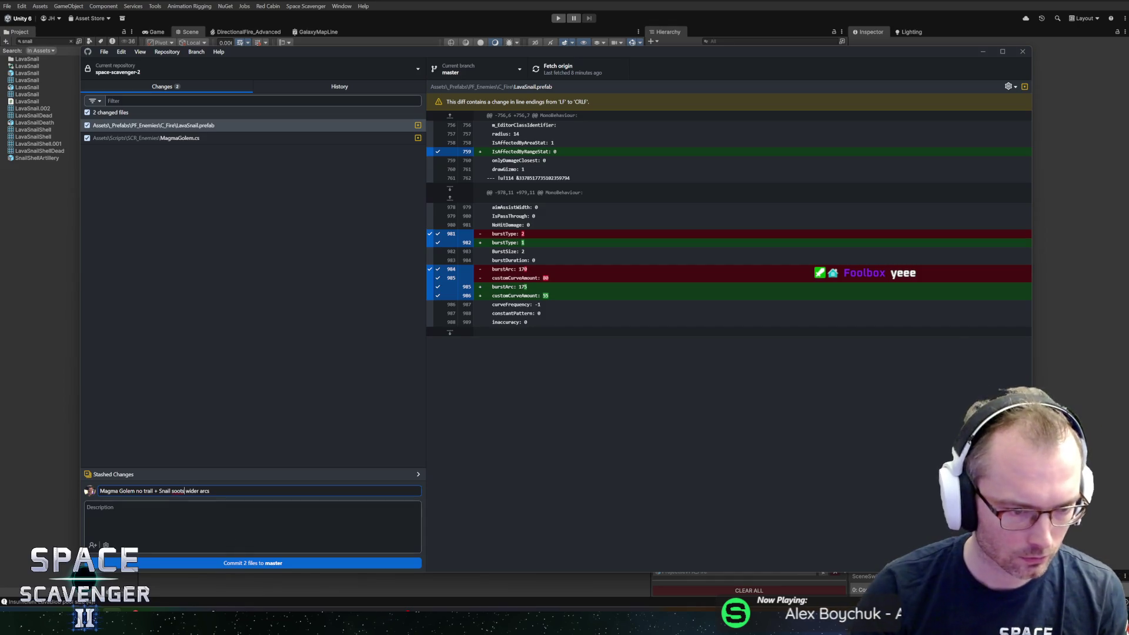
pyautogui.press('Left')
pyautogui.press('Left')
pyautogui.press('Left')
pyautogui.write('h')
pyautogui.press('End')
pyautogui.click(240, 560)
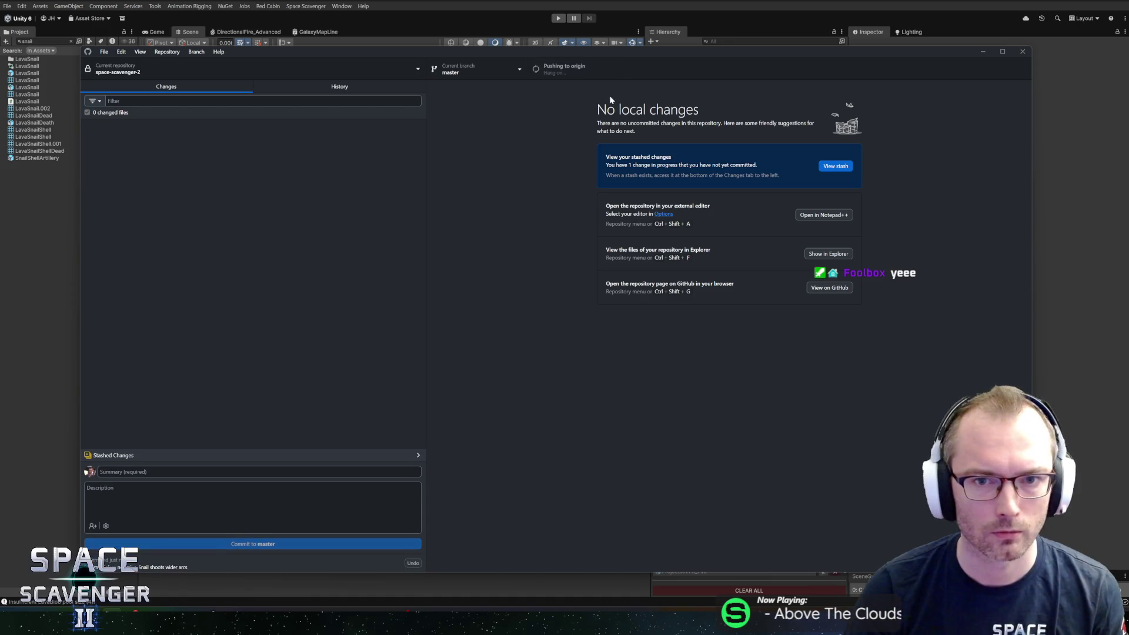
pyautogui.click(561, 2)
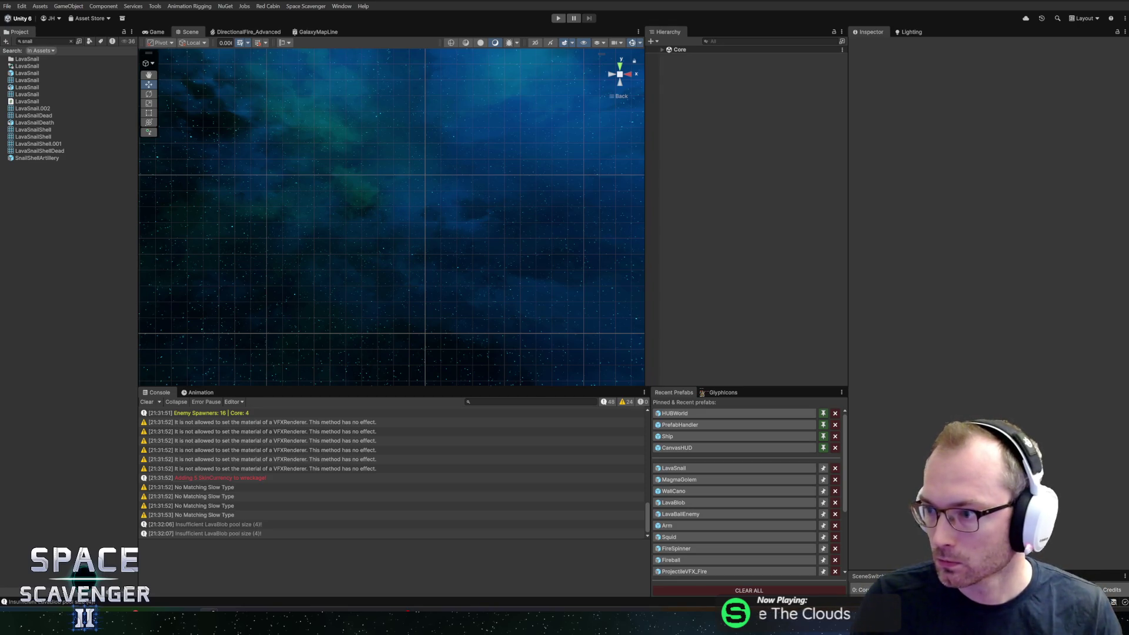
# Switch from Unity to the Space Scavenger 2 Steam store page in the browser.
pyautogui.hotkey('alt', 'Tab')
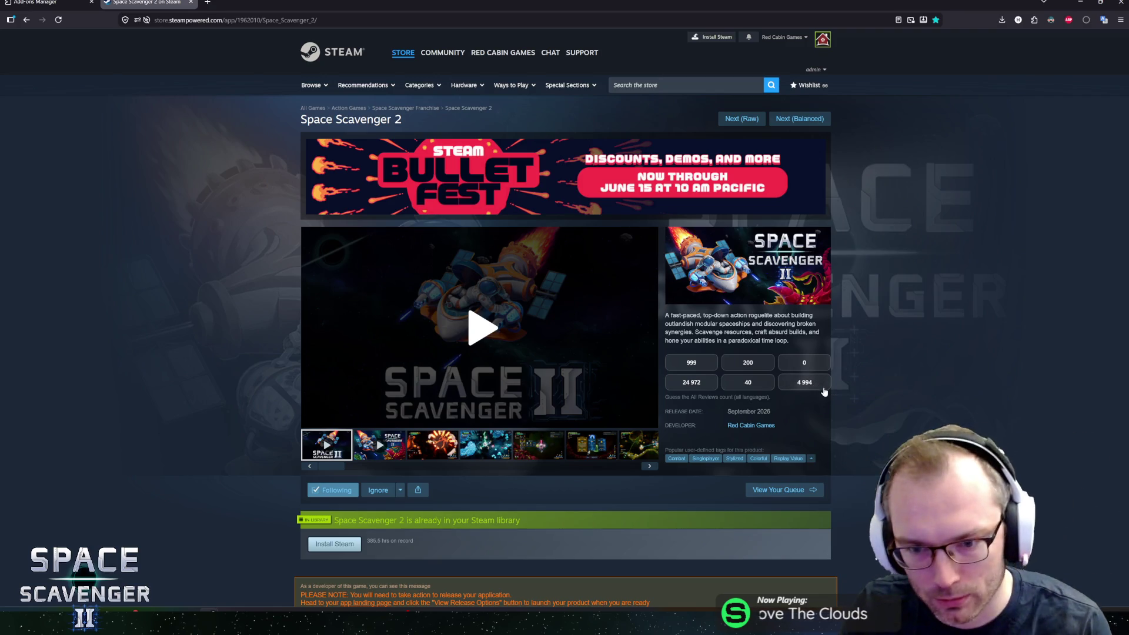
# Advance the queue to Not The Robots and play its trailer.
pyautogui.click(799, 118)
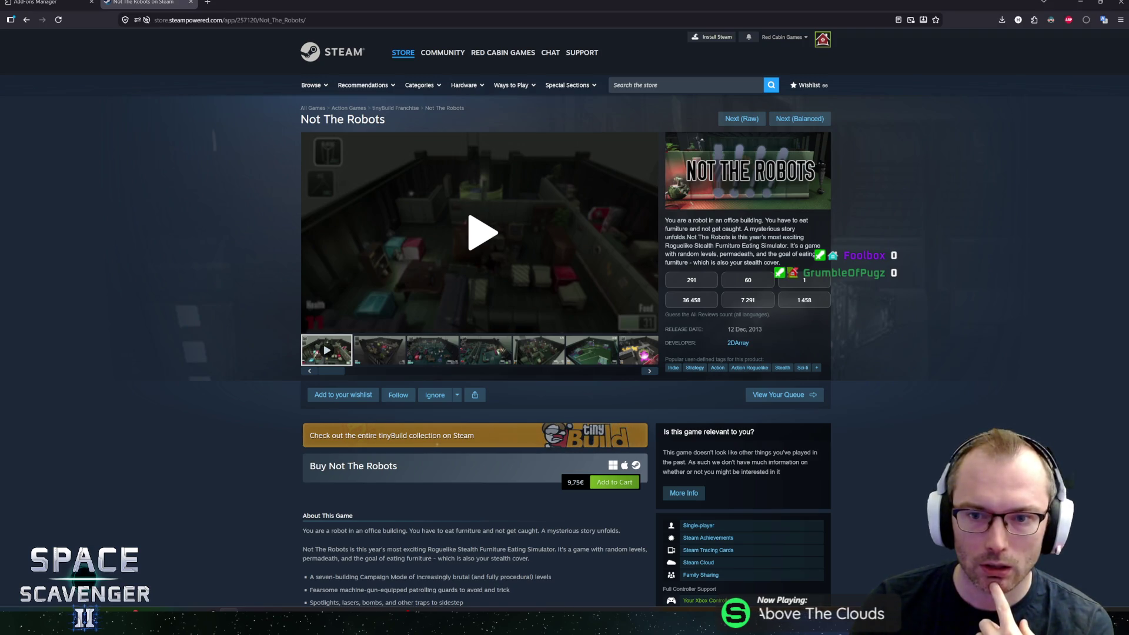
pyautogui.moveTo(668, 219)
pyautogui.mouseDown()
pyautogui.moveTo(764, 238)
pyautogui.moveTo(670, 237)
pyautogui.mouseUp()
pyautogui.click(782, 254)
pyautogui.click(735, 247)
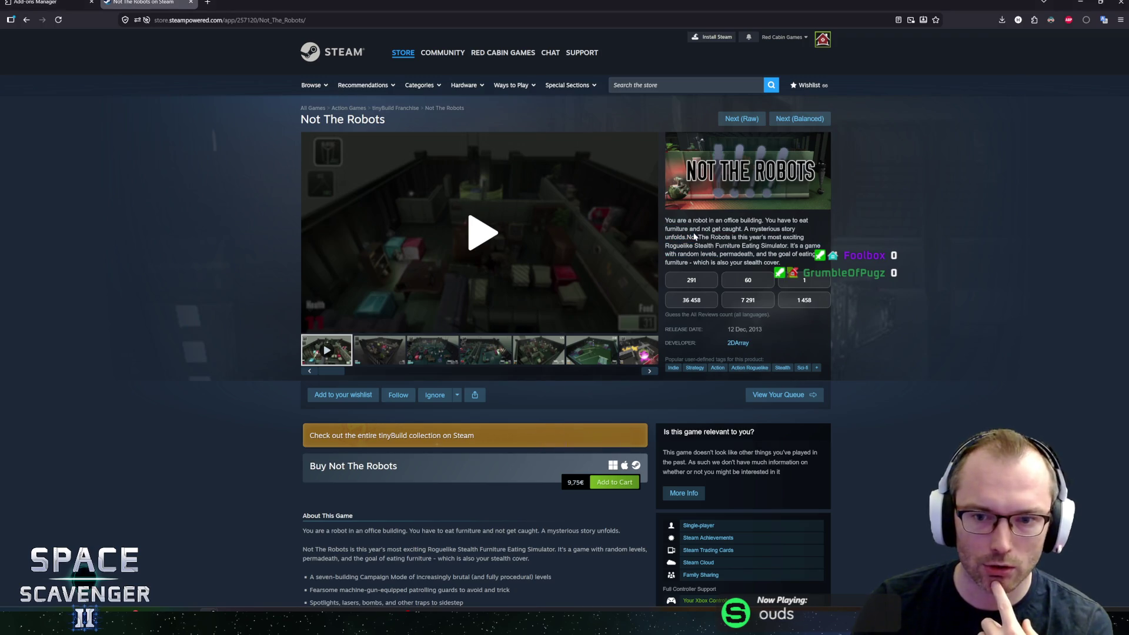
pyautogui.click(480, 242)
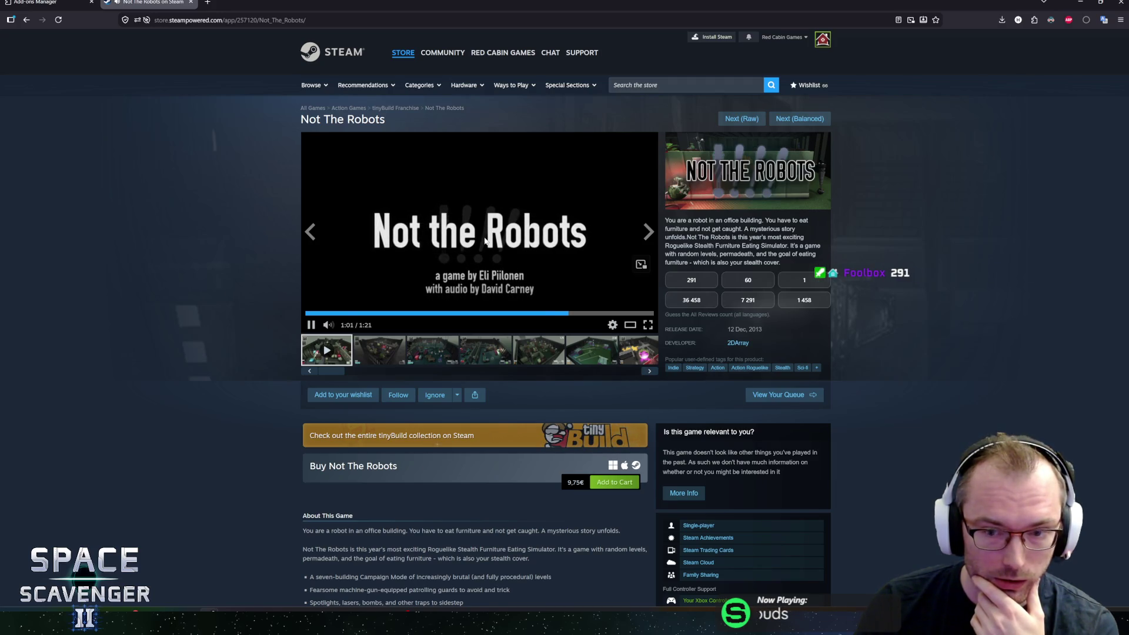
# Browse the Not The Robots gameplay screenshots, enlarging several in the lightbox before closing it.
pyautogui.click(402, 353)
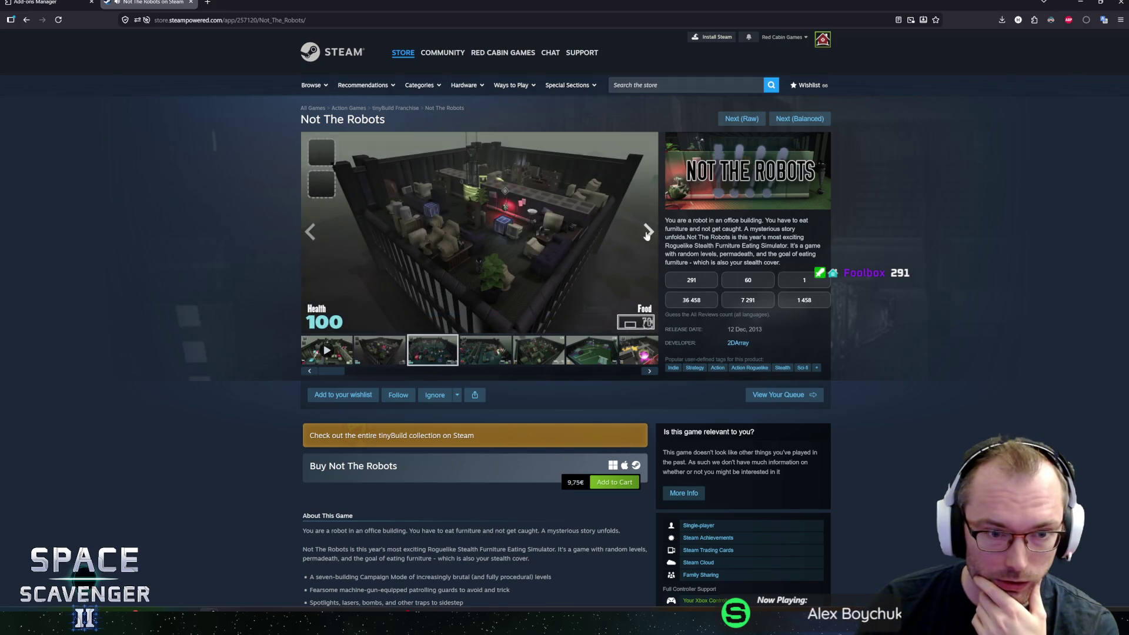
pyautogui.click(649, 231)
pyautogui.click(648, 231)
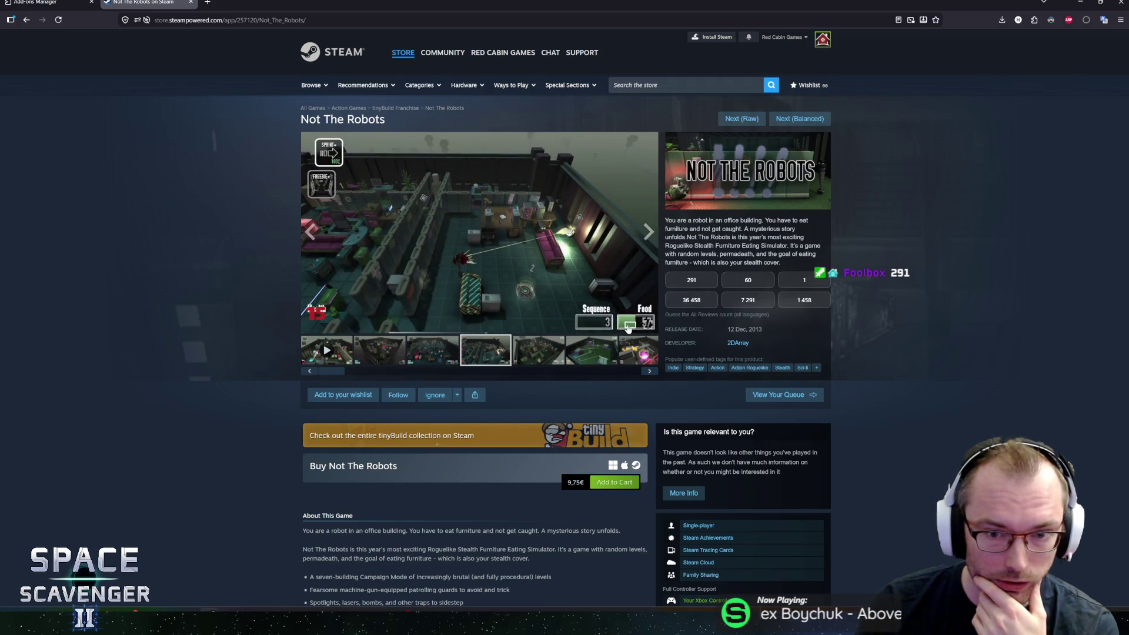
pyautogui.click(627, 328)
pyautogui.click(1016, 317)
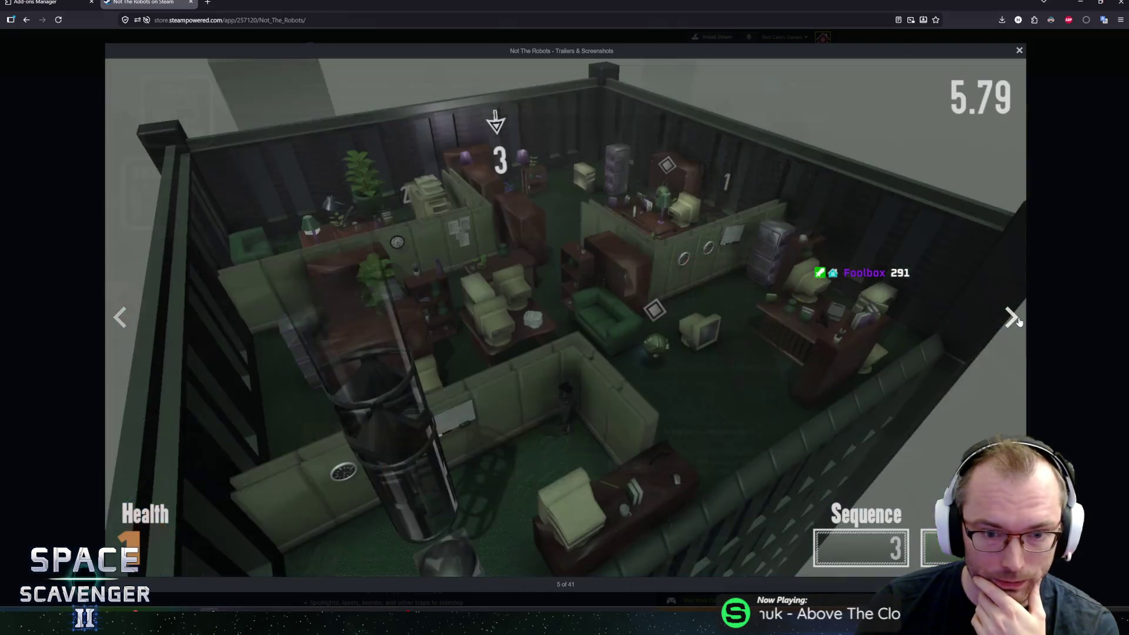
pyautogui.click(1011, 317)
pyautogui.click(1011, 317)
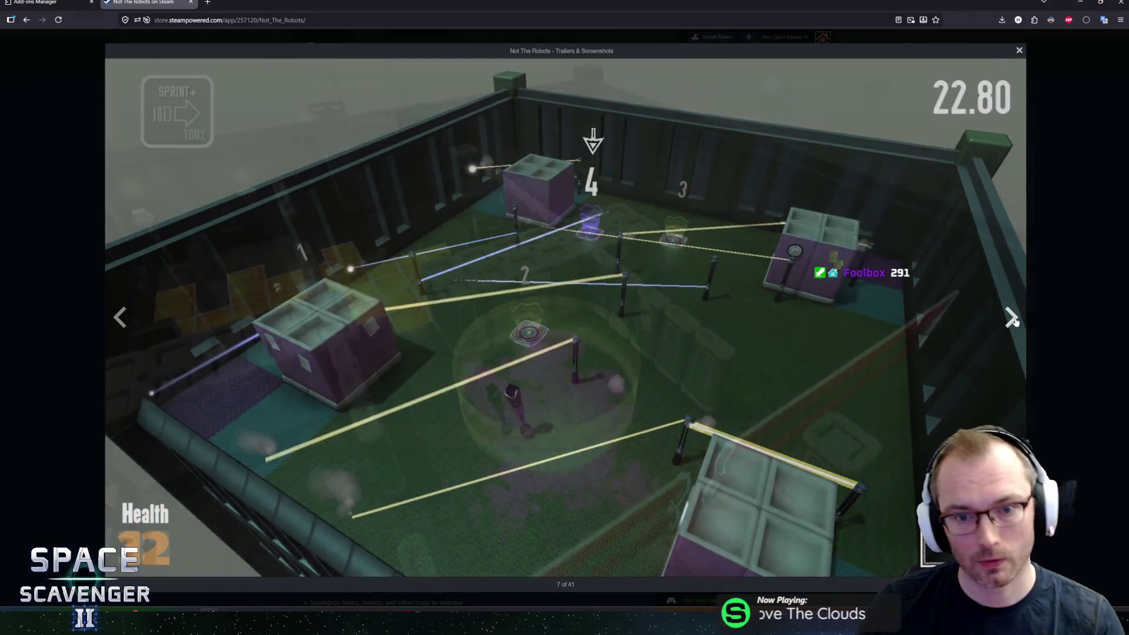
pyautogui.press('Escape')
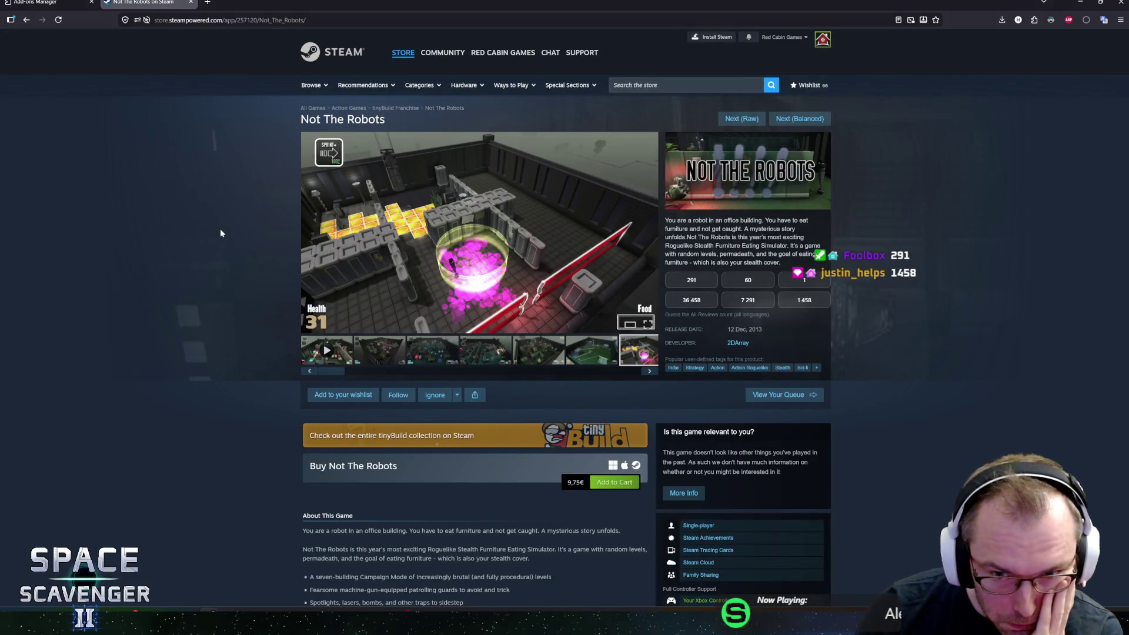
# Scroll the Not The Robots page and guess 1 458 for the All Reviews count.
pyautogui.scroll(-5, 226, 244)
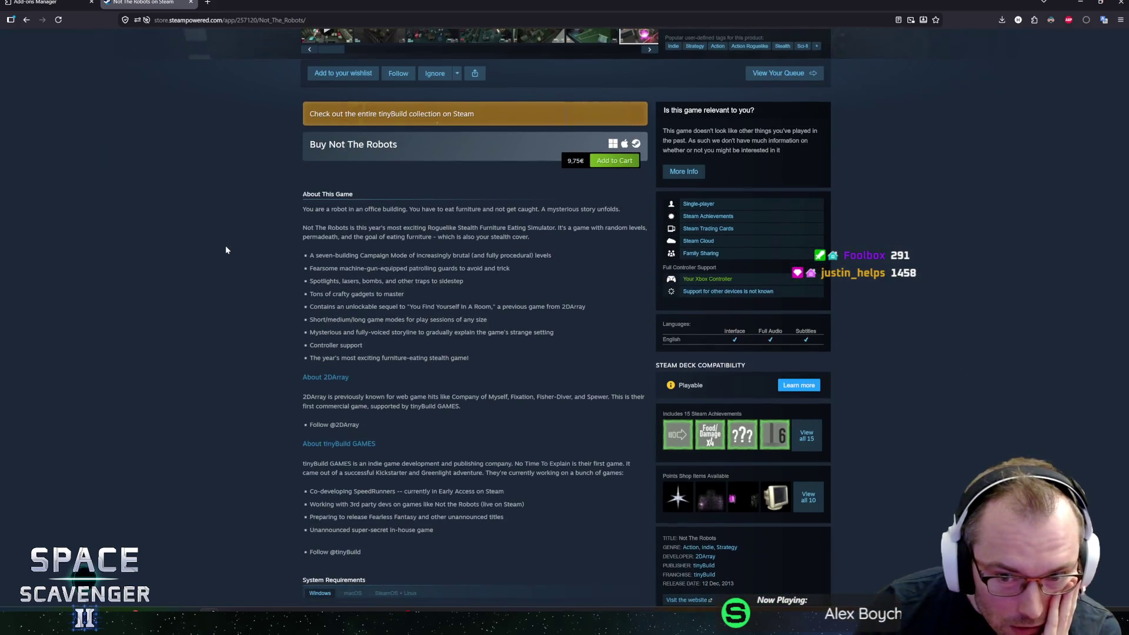
pyautogui.scroll(1, 518, 263)
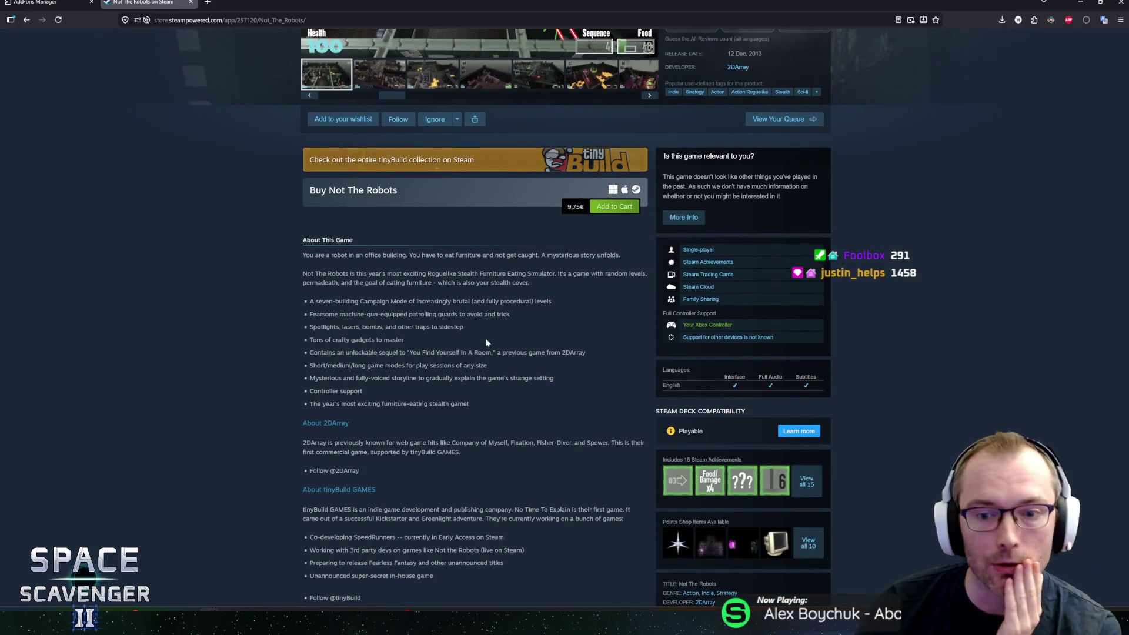
pyautogui.scroll(-1, 486, 342)
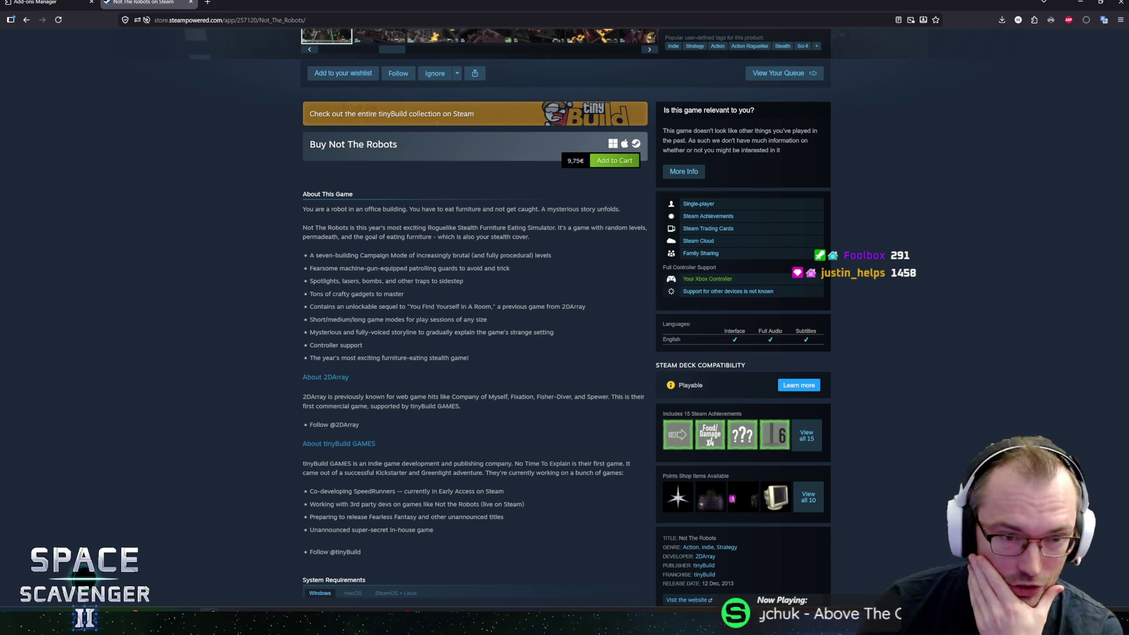
pyautogui.scroll(-5, 423, 302)
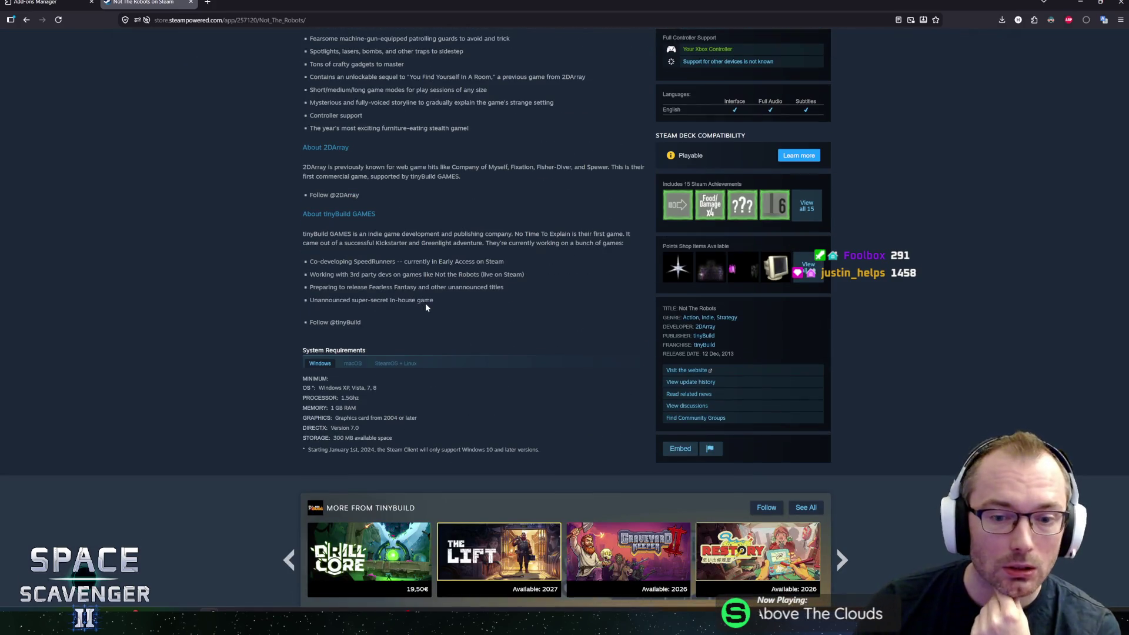
pyautogui.scroll(6, 436, 305)
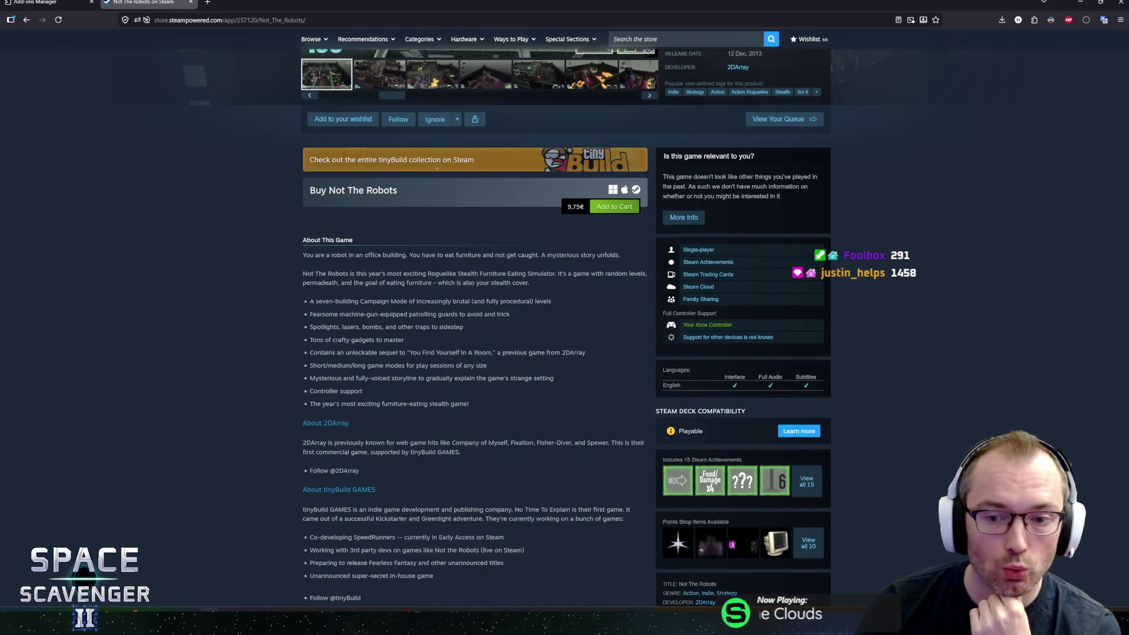
pyautogui.scroll(-1, 474, 310)
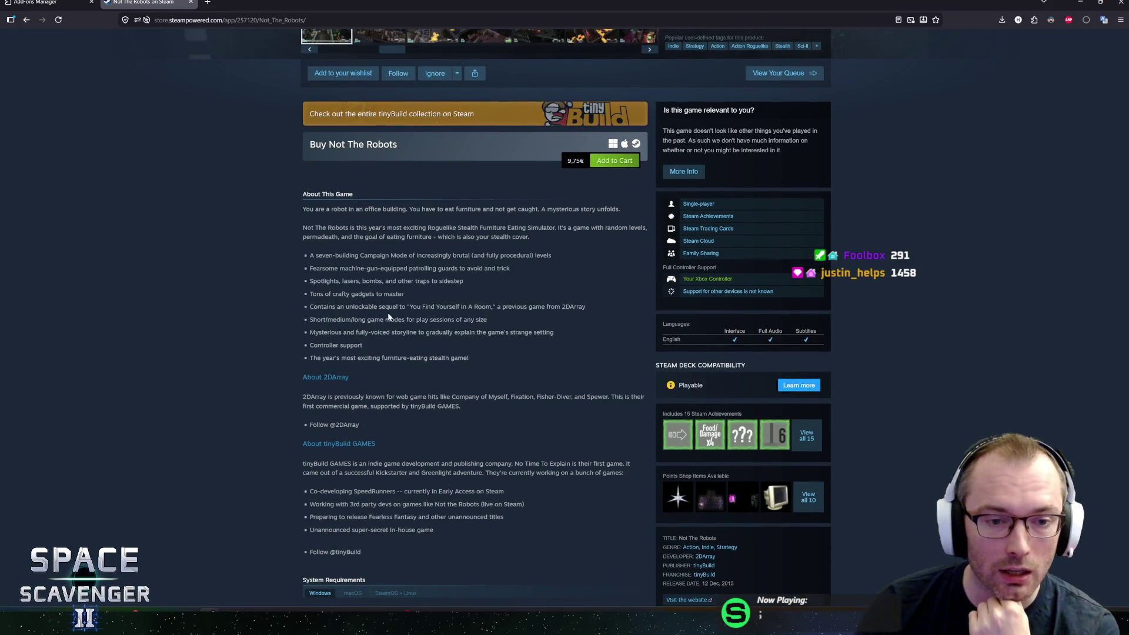
pyautogui.scroll(4, 397, 334)
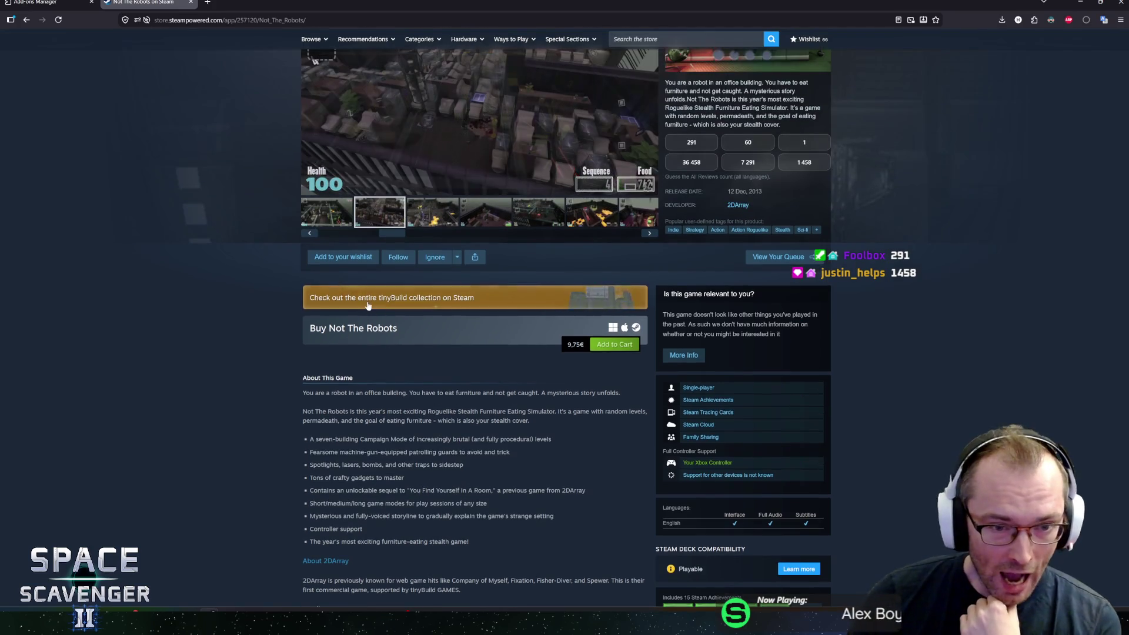
pyautogui.scroll(3, 212, 315)
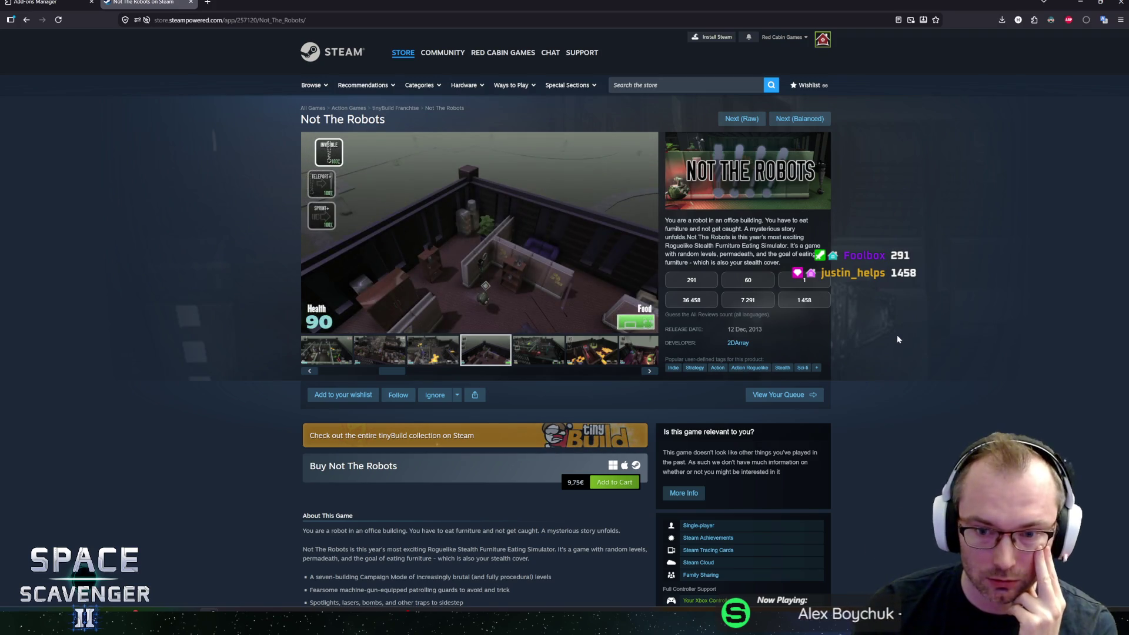
pyautogui.scroll(-3, 354, 446)
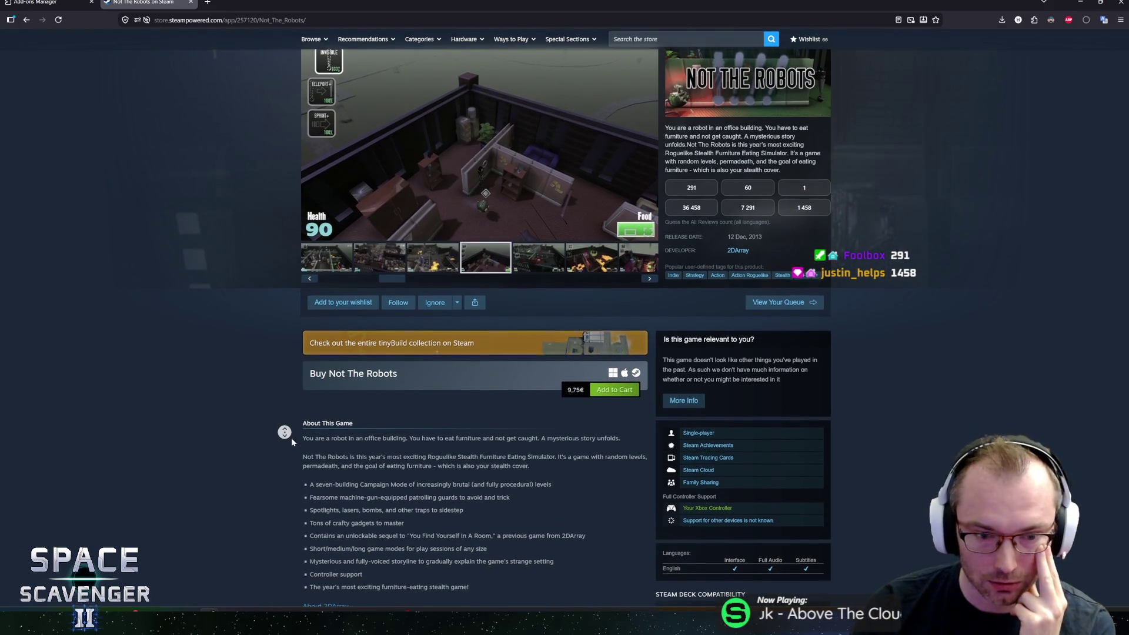
pyautogui.middleClick(291, 443)
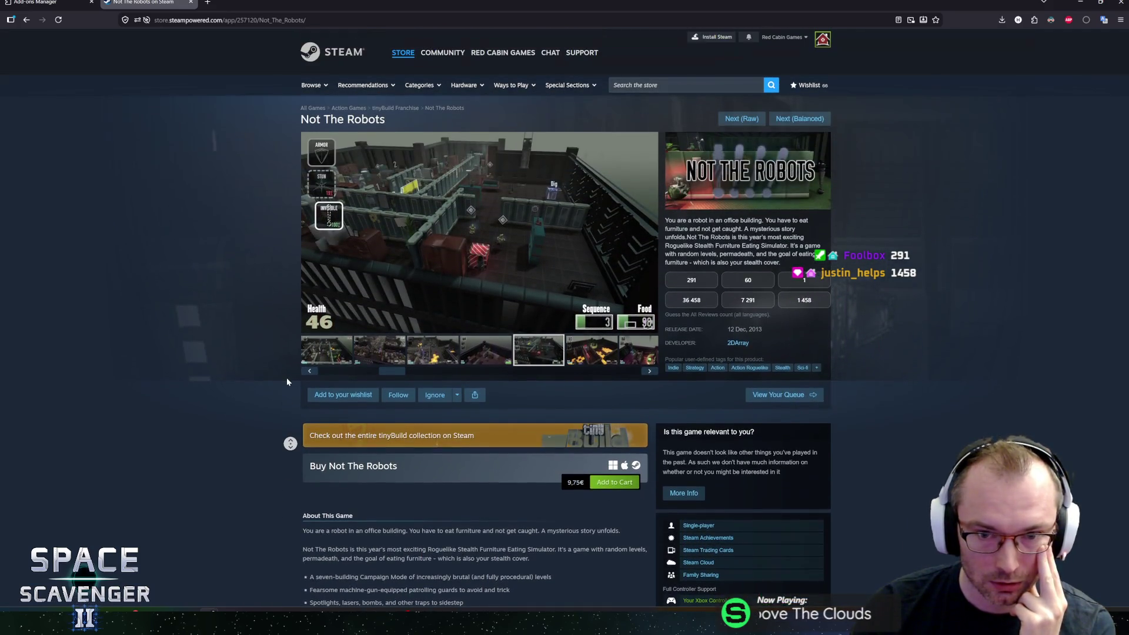
pyautogui.click(932, 348)
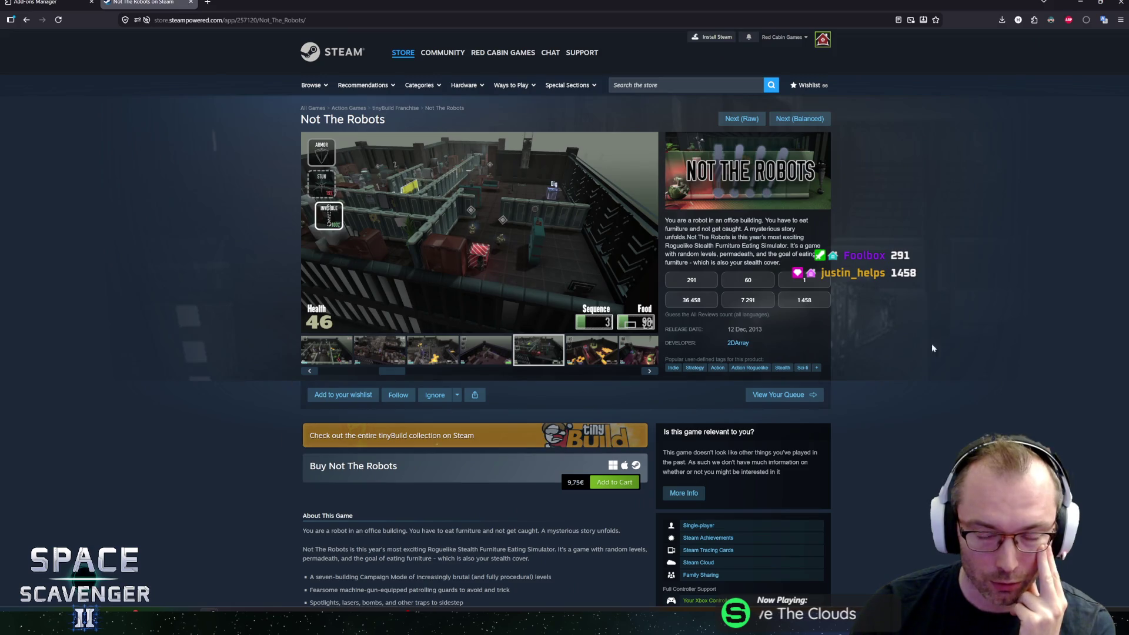
pyautogui.click(796, 301)
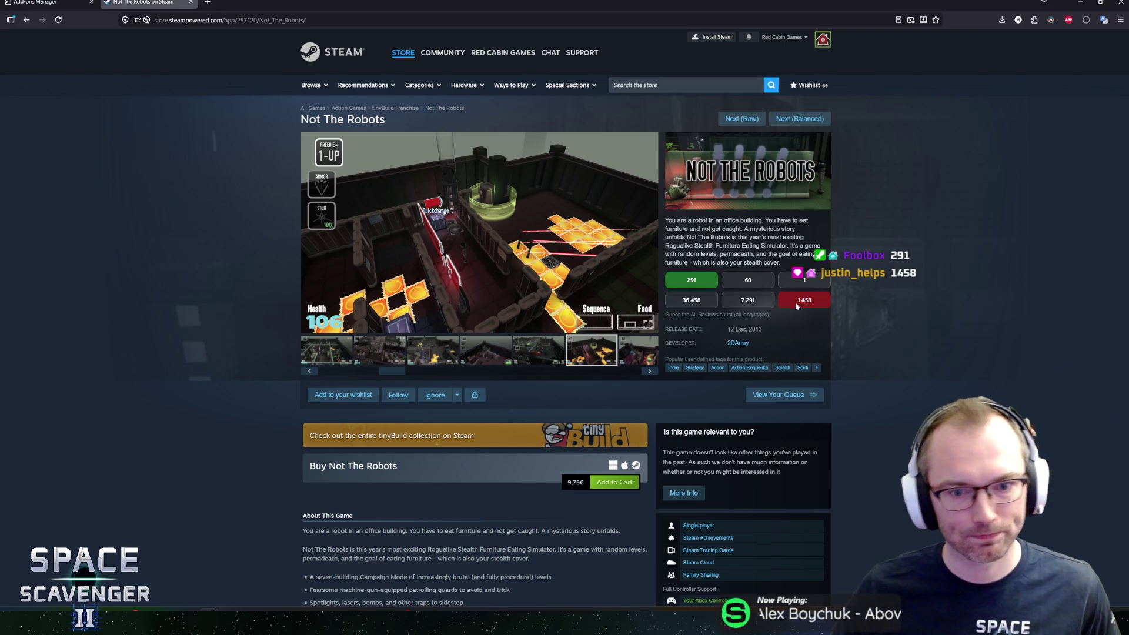
# Flip through five more screenshots, then advance the queue to Cricket Captain 2019.
pyautogui.moveTo(652, 260)
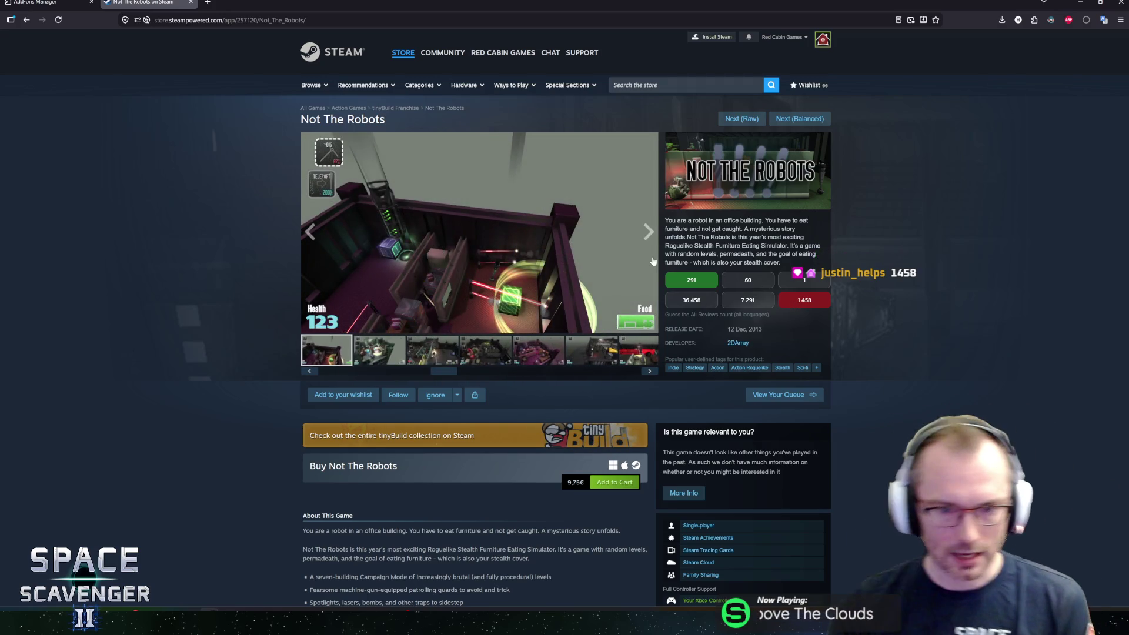
pyautogui.click(649, 233)
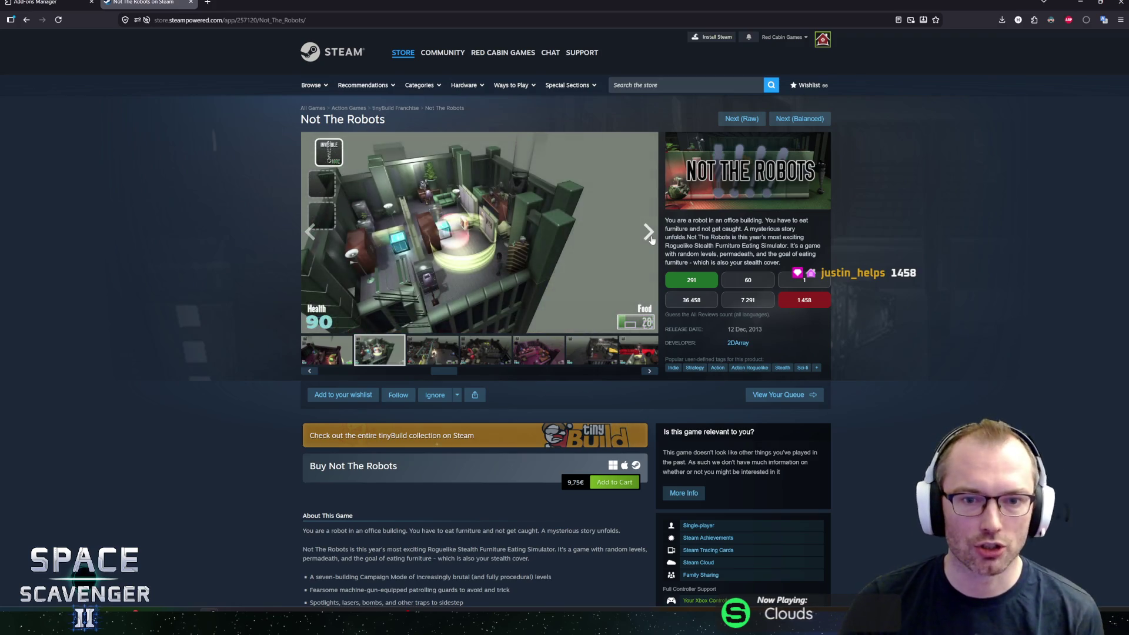
pyautogui.click(649, 234)
pyautogui.click(649, 235)
pyautogui.click(649, 234)
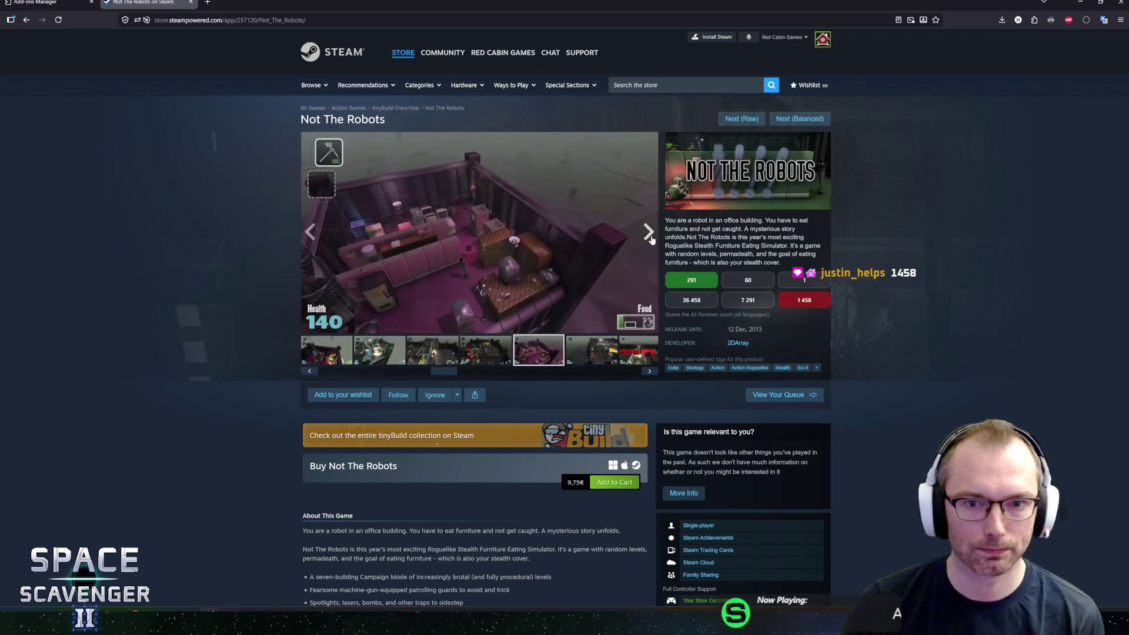
pyautogui.click(649, 234)
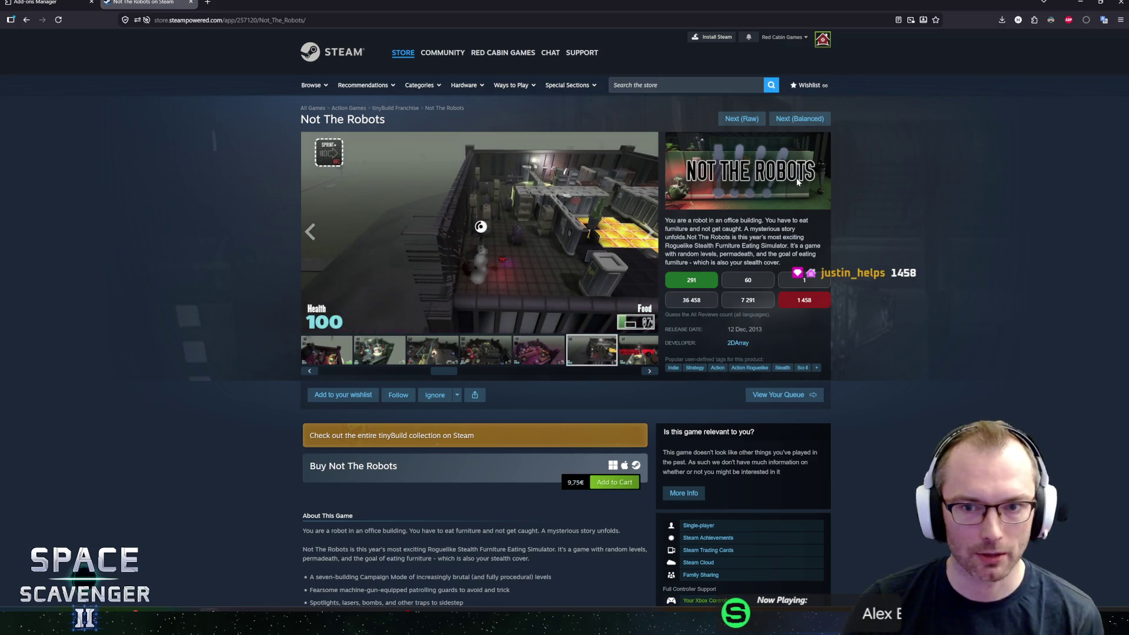
pyautogui.click(799, 118)
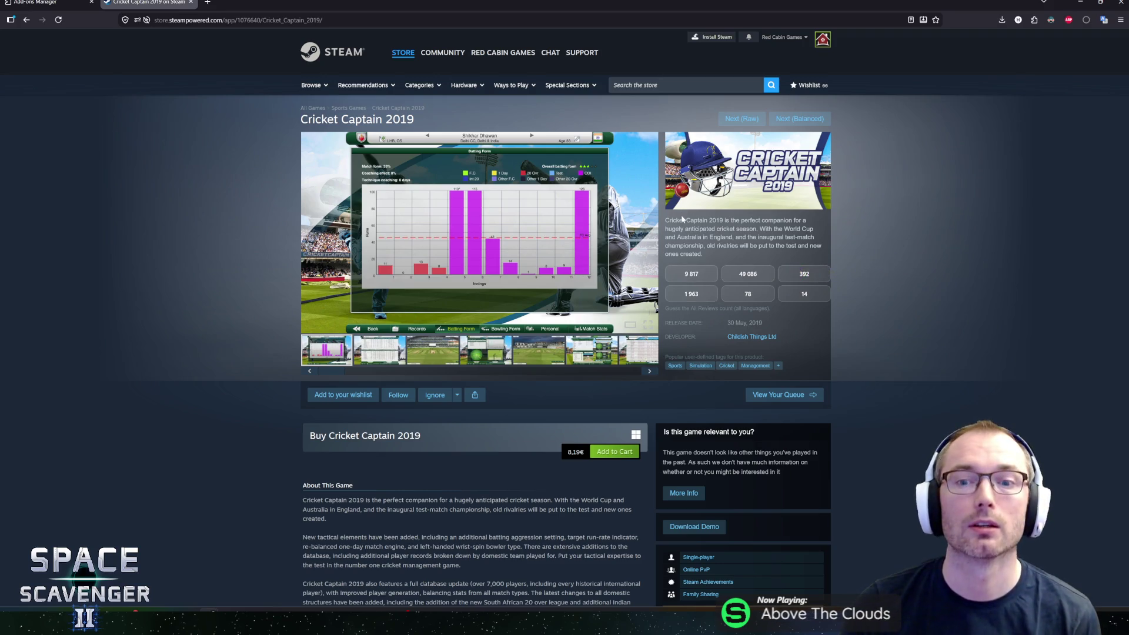
# Highlight the game description, then view the stadium screenshot enlarged, step once, and close it.
pyautogui.moveTo(691, 221)
pyautogui.mouseDown()
pyautogui.moveTo(769, 228)
pyautogui.moveTo(753, 229)
pyautogui.mouseUp()
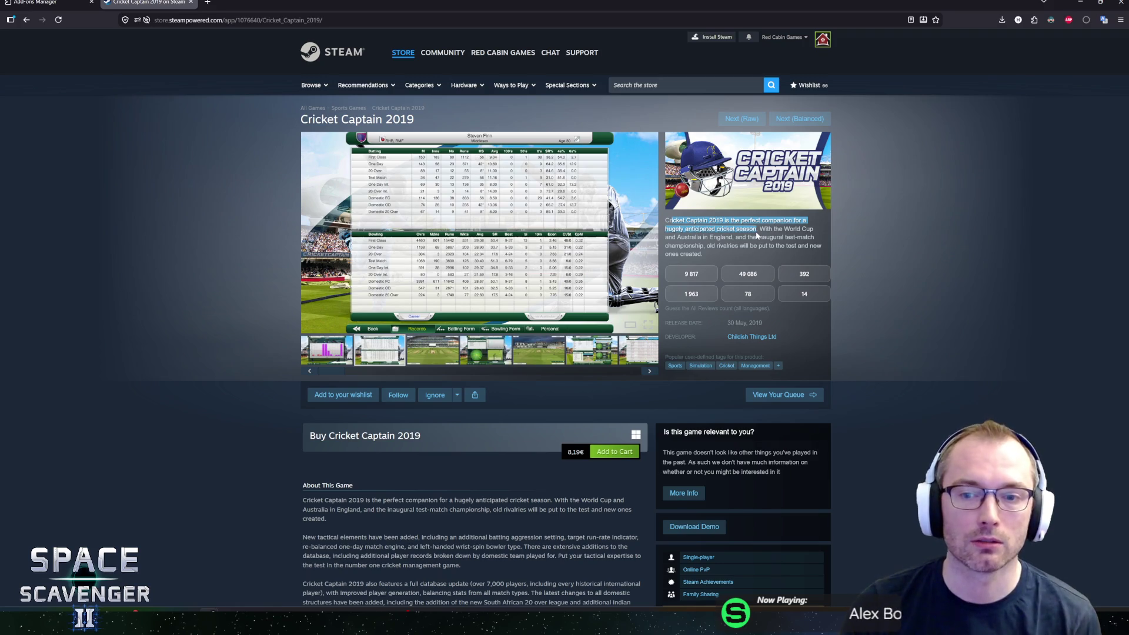
pyautogui.moveTo(756, 235); pyautogui.dragTo(783, 237)
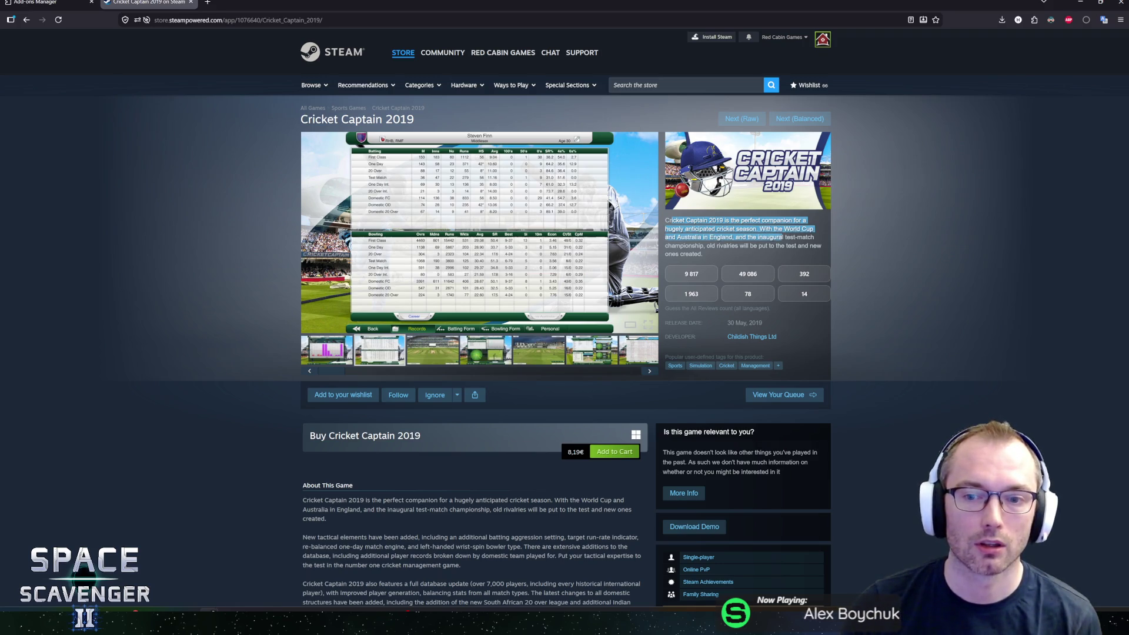
pyautogui.click(786, 237)
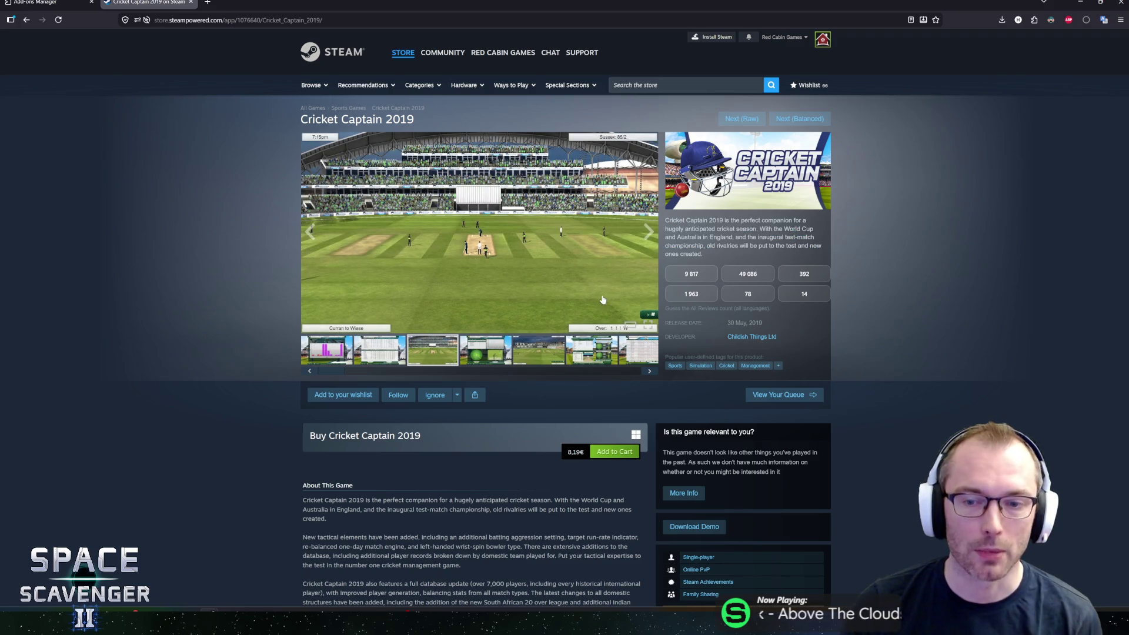
pyautogui.click(620, 326)
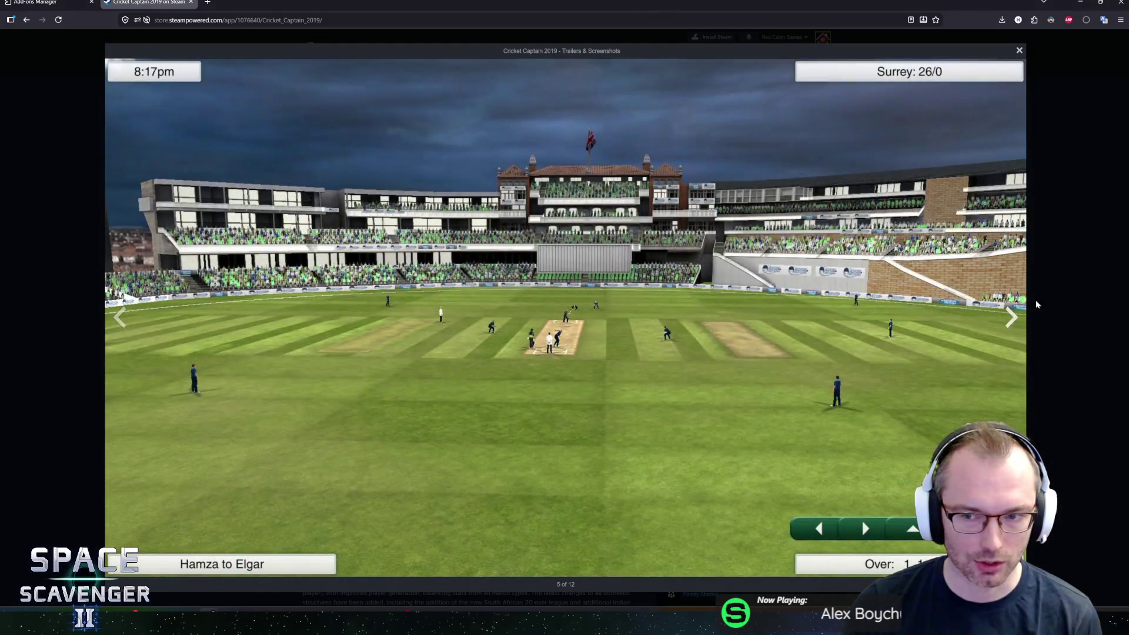
pyautogui.click(1036, 304)
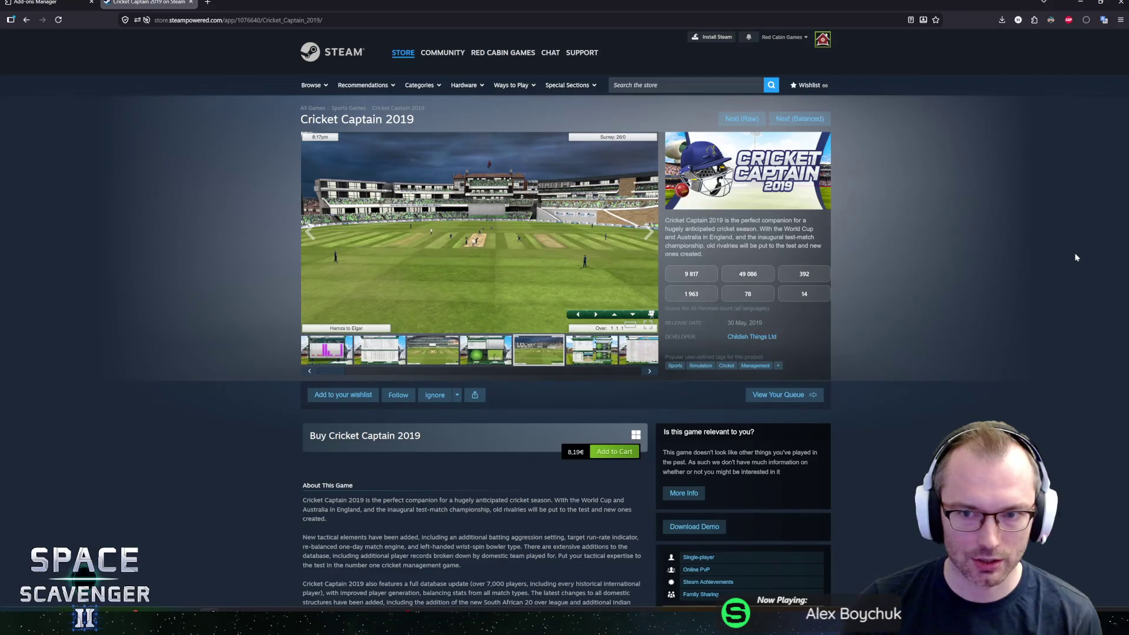
pyautogui.click(482, 269)
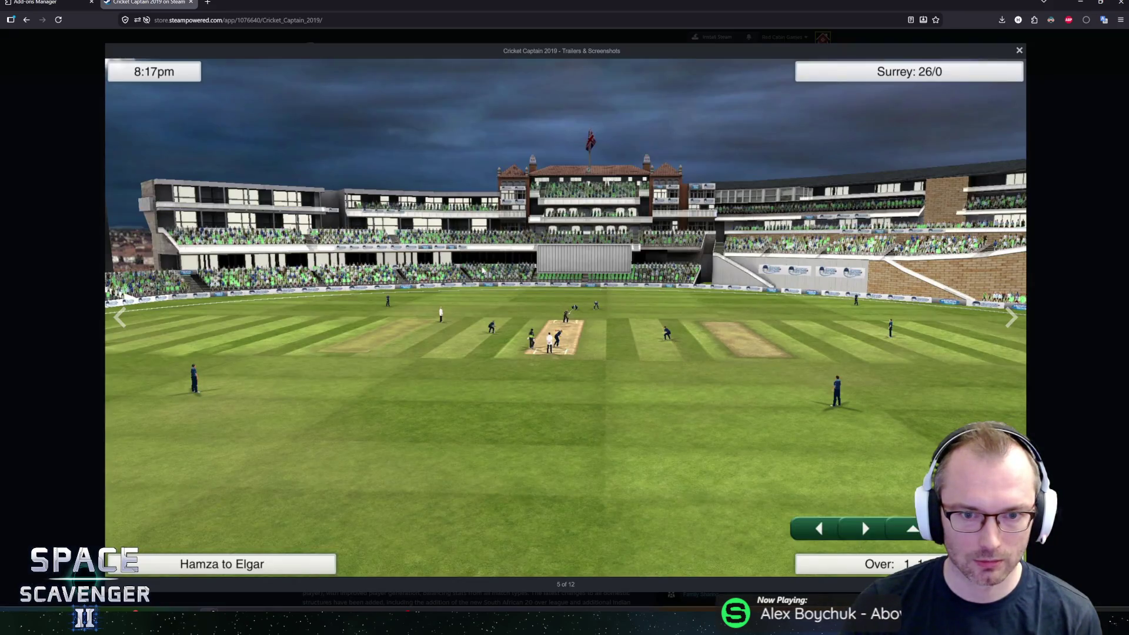
pyautogui.click(1011, 318)
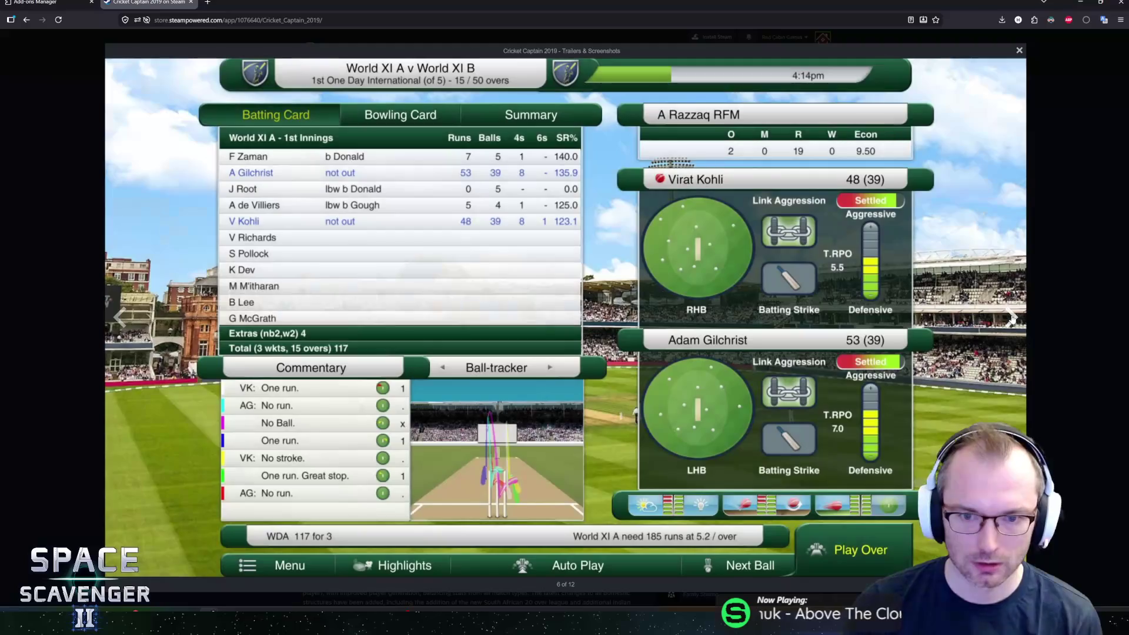
pyautogui.click(1029, 317)
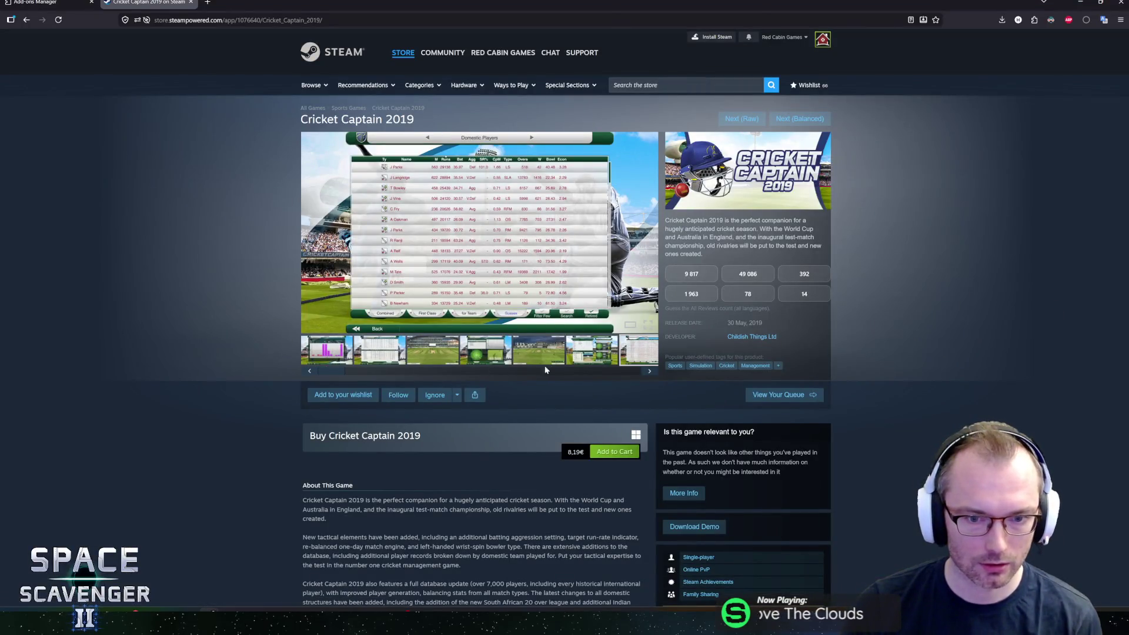
# Browse the thumbnails from the Batting Form chart through Match Stats to the stadium view.
pyautogui.click(310, 372)
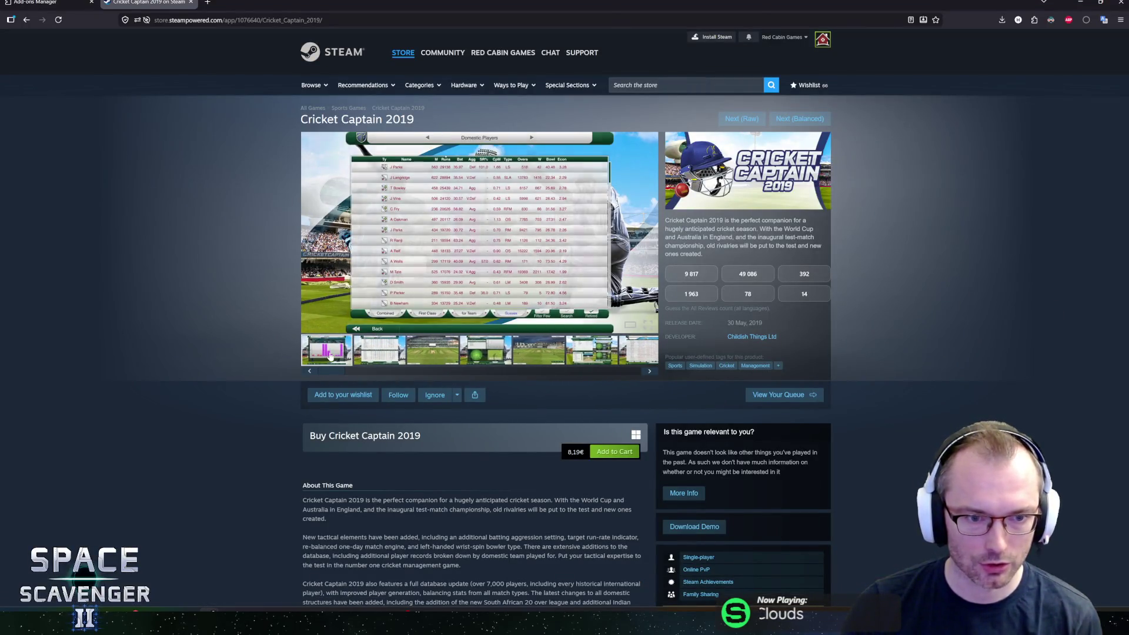
pyautogui.click(379, 355)
pyautogui.click(434, 351)
pyautogui.click(488, 349)
pyautogui.click(588, 353)
pyautogui.click(538, 353)
pyautogui.click(579, 356)
# Continue through the Domestic Players, Test Championship fixtures, field-placement and bar-chart screenshots.
pyautogui.click(620, 358)
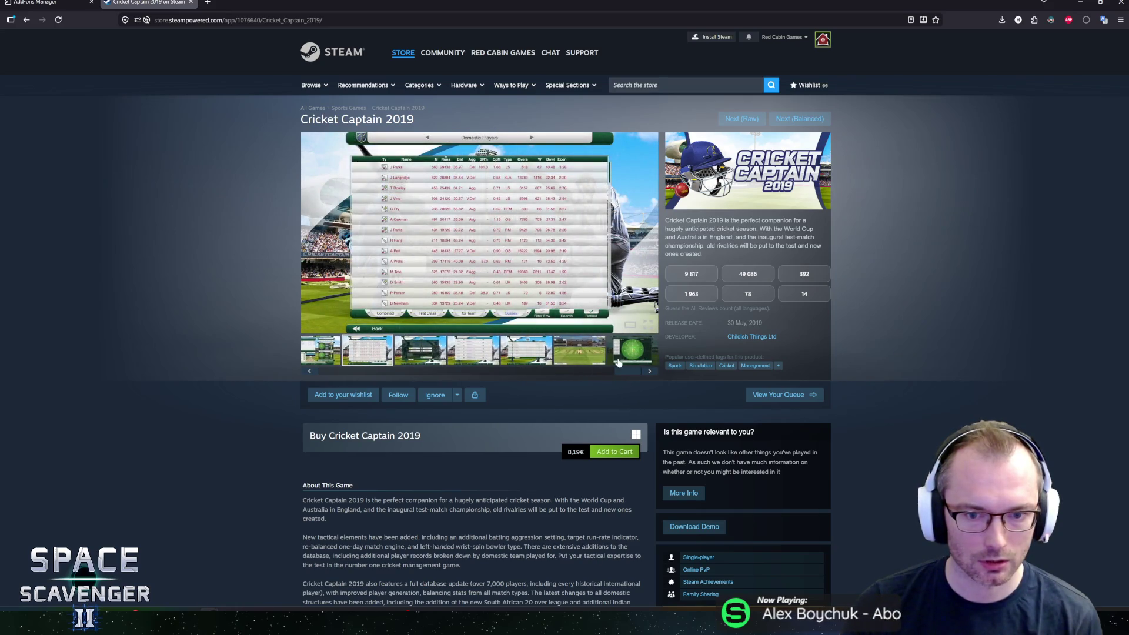
pyautogui.click(436, 359)
pyautogui.click(479, 355)
pyautogui.click(525, 353)
pyautogui.click(579, 352)
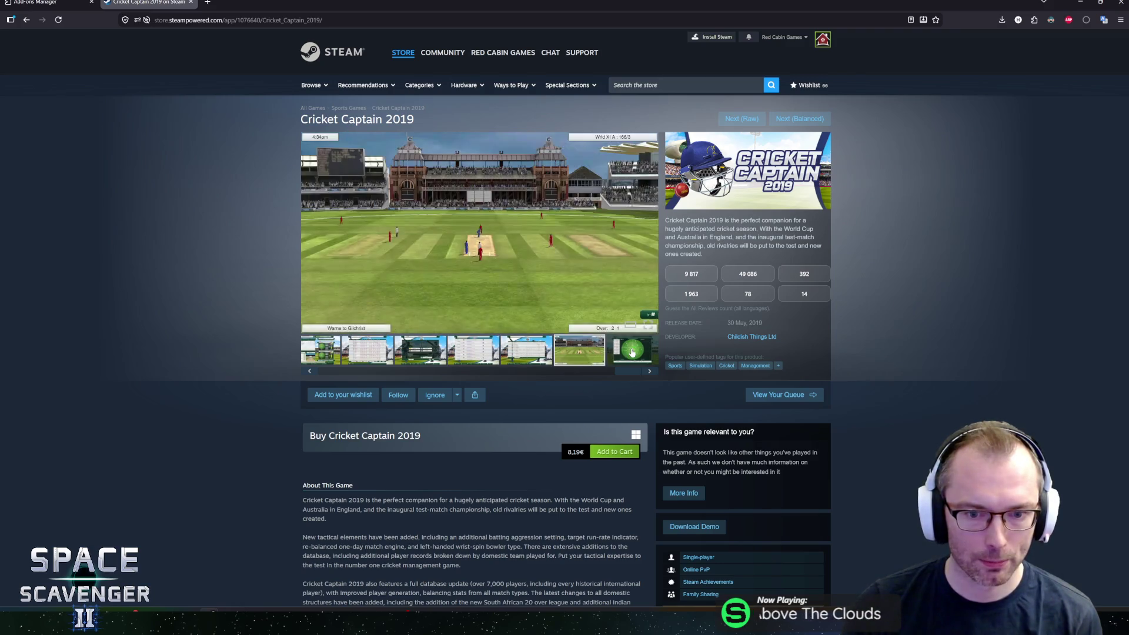
pyautogui.click(627, 353)
pyautogui.click(649, 371)
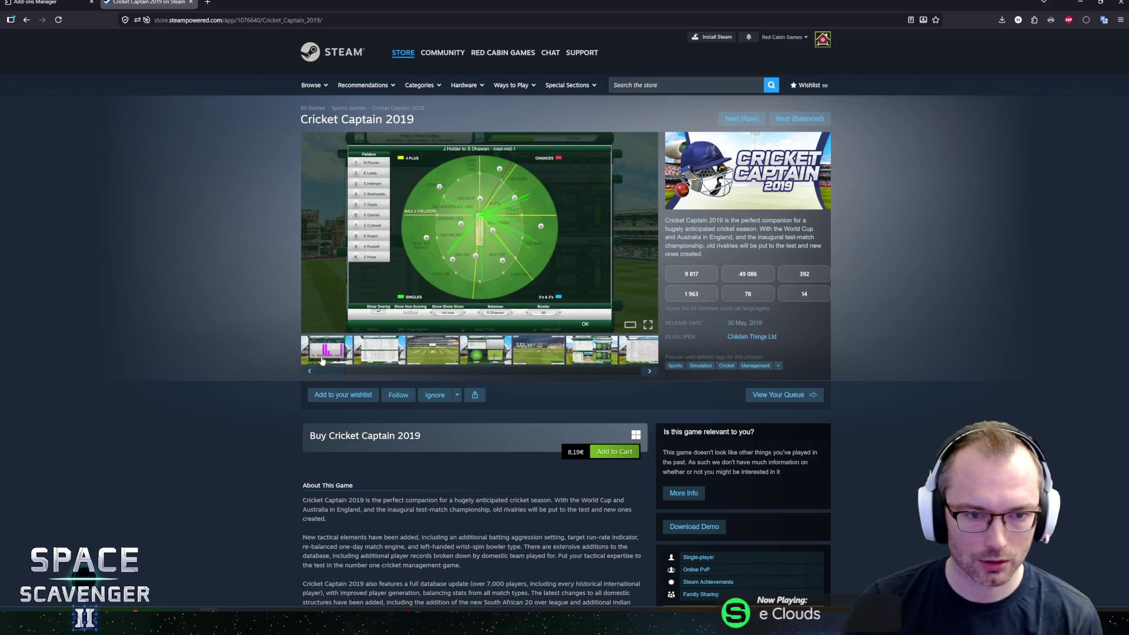
pyautogui.scroll(-2, 281, 337)
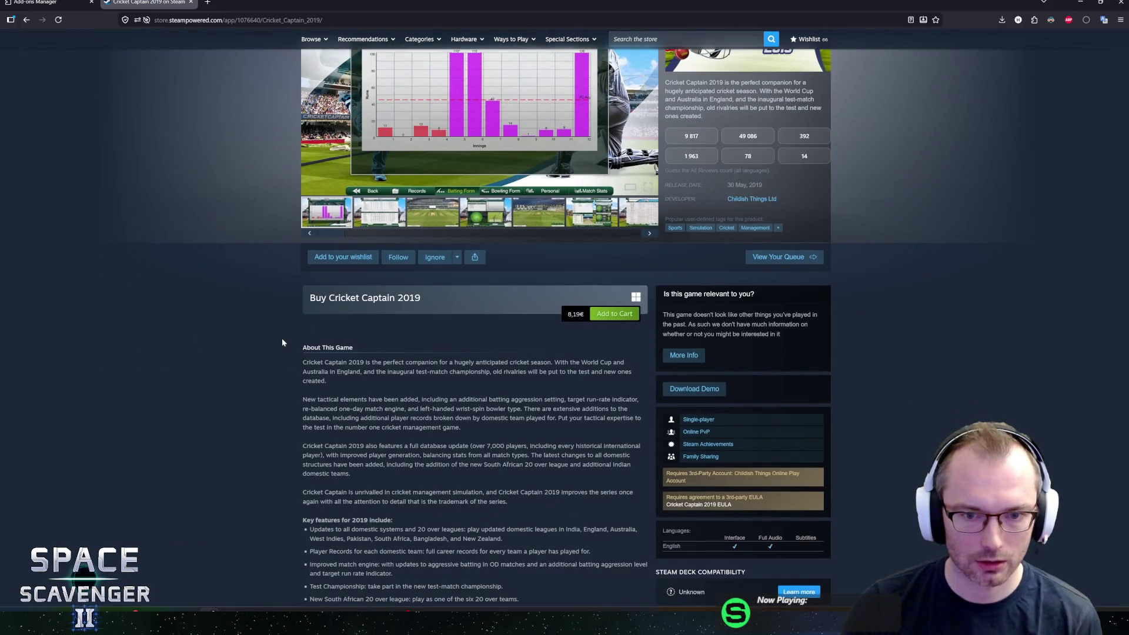
# Scroll down the Cricket Captain 2019 page and expand the full key features list.
pyautogui.scroll(-2, 281, 338)
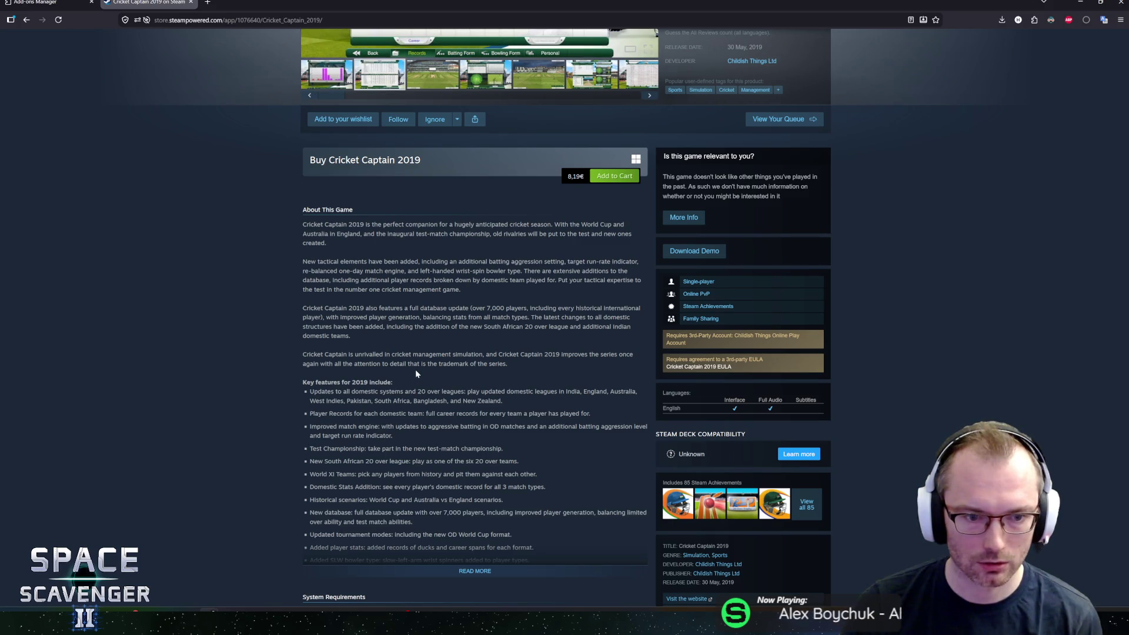
pyautogui.scroll(4, 283, 363)
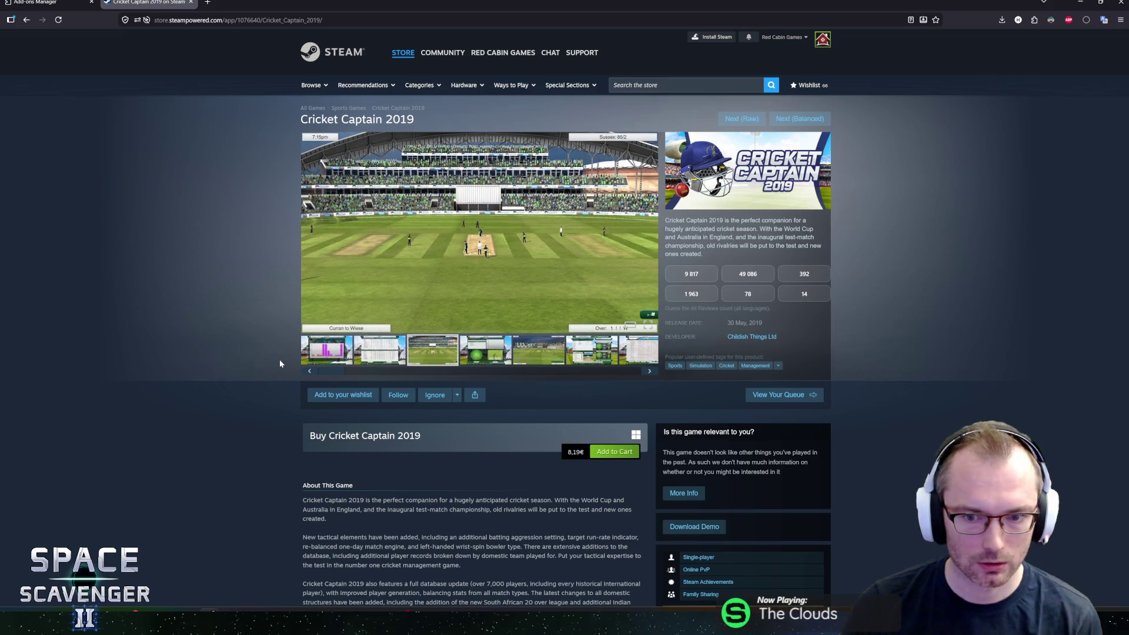
pyautogui.scroll(-1, 280, 362)
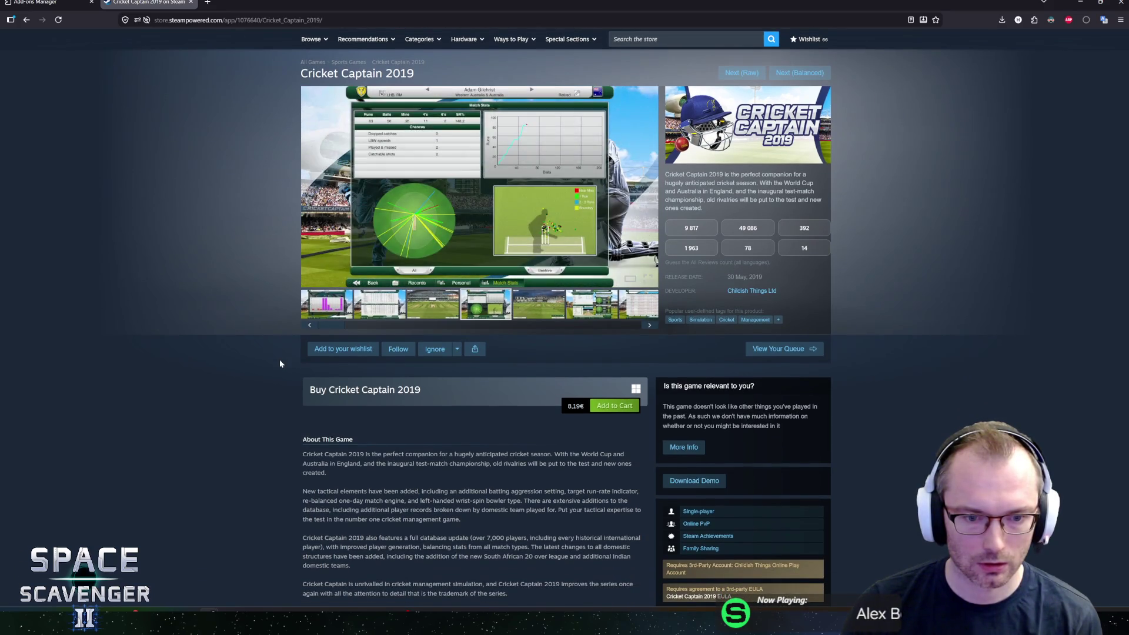
pyautogui.scroll(-3, 280, 363)
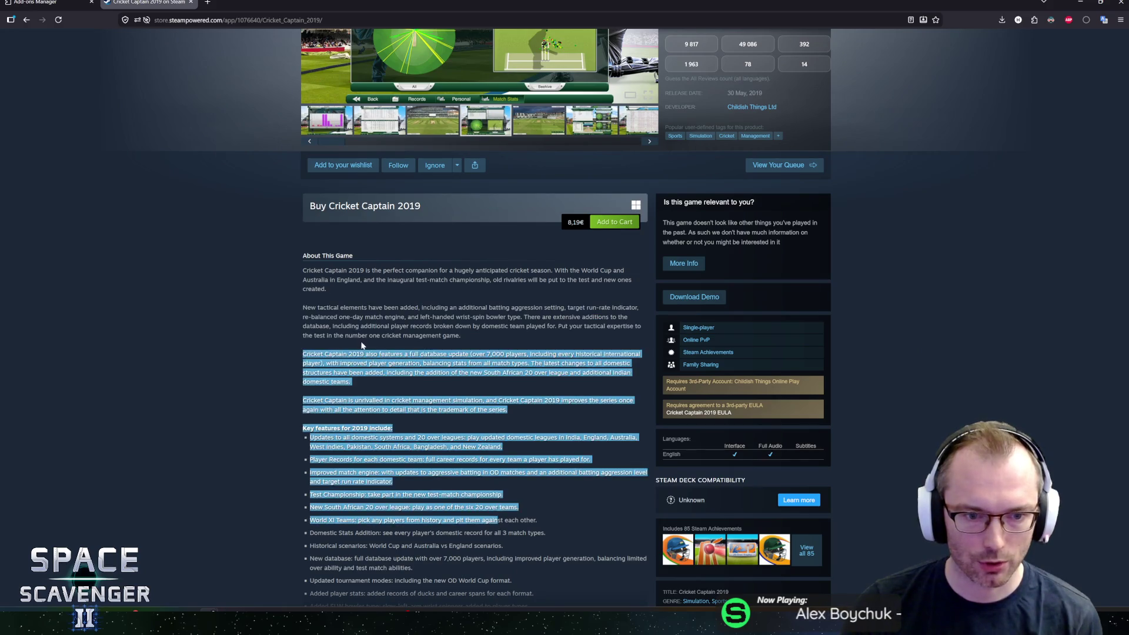
pyautogui.scroll(-4, 359, 288)
pyautogui.click(488, 383)
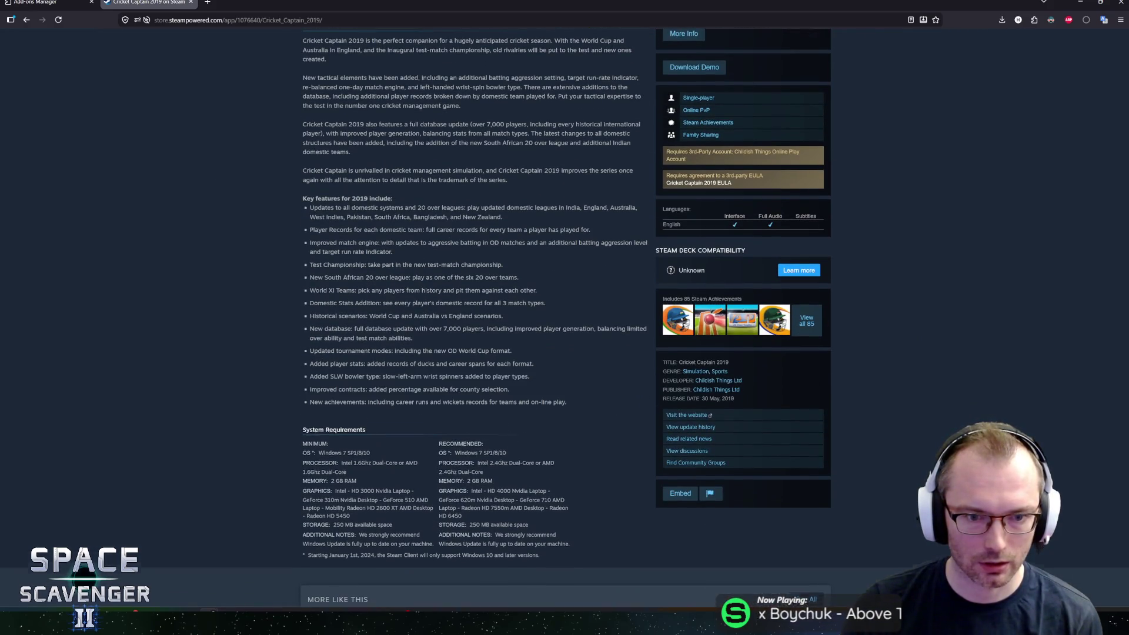
pyautogui.scroll(8, 488, 383)
pyautogui.scroll(2, 295, 354)
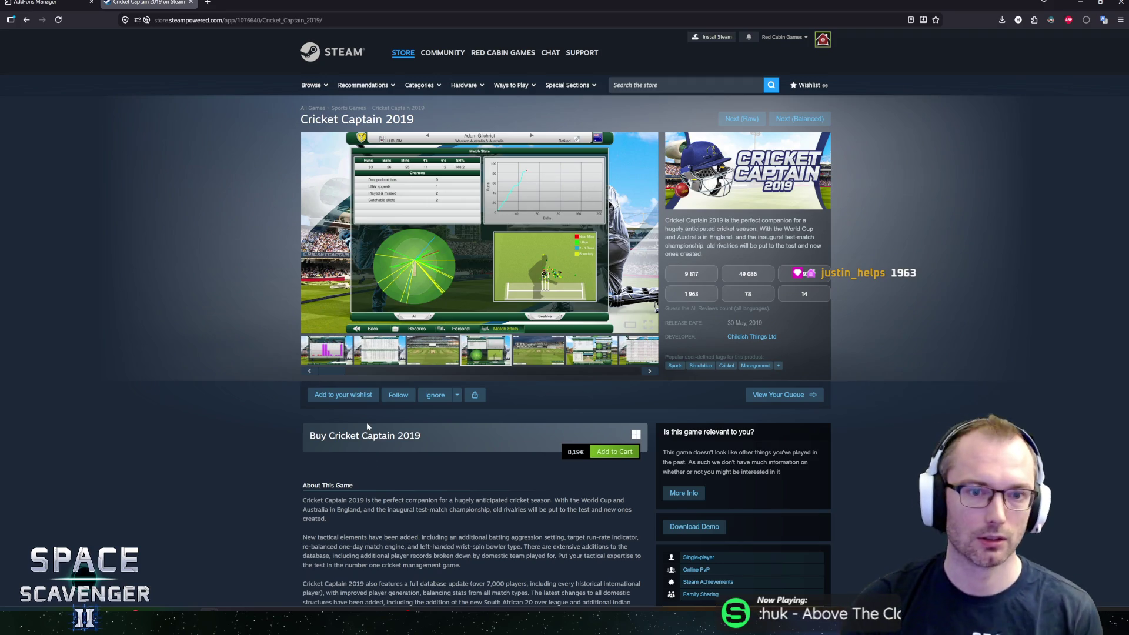
# Reread the short description, then guess 14 as the review count.
pyautogui.moveTo(681, 229)
pyautogui.mouseDown()
pyautogui.moveTo(744, 238)
pyautogui.moveTo(701, 254)
pyautogui.moveTo(683, 220)
pyautogui.moveTo(764, 237)
pyautogui.moveTo(691, 254)
pyautogui.moveTo(674, 217)
pyautogui.mouseUp()
pyautogui.click(691, 254)
pyautogui.click(674, 219)
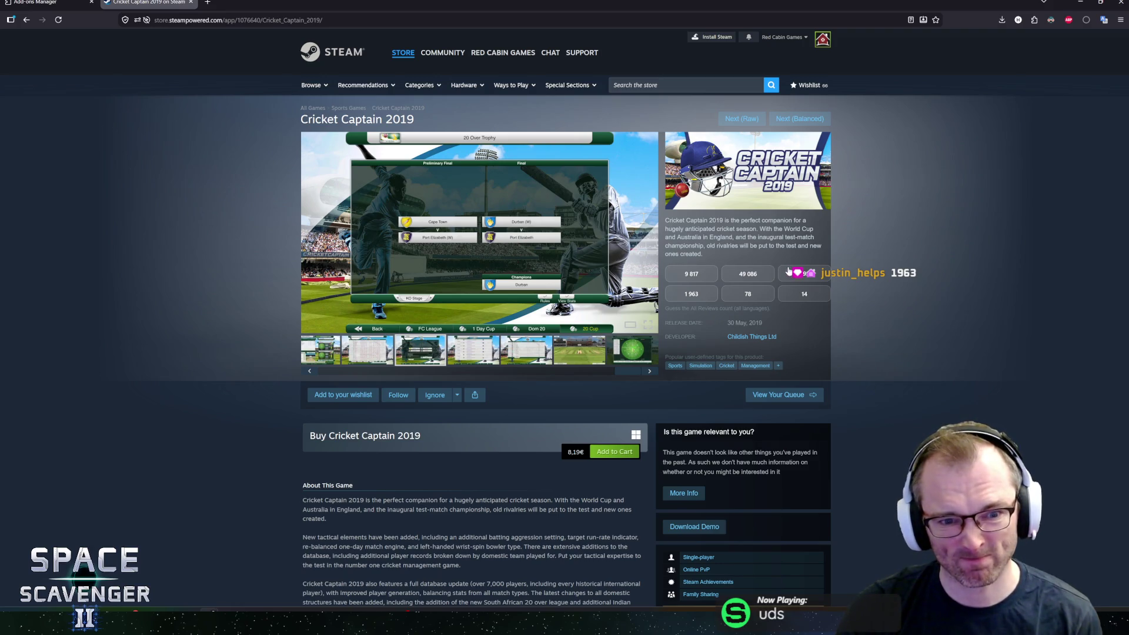
pyautogui.scroll(-5, 887, 411)
pyautogui.scroll(-5, 902, 411)
pyautogui.scroll(6, 903, 412)
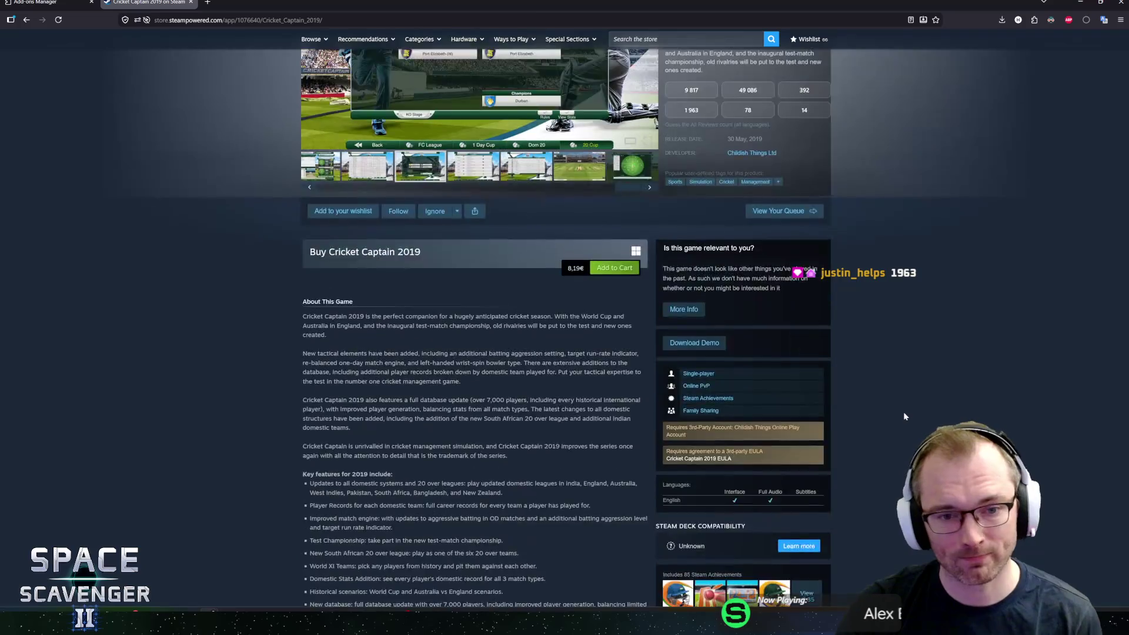
pyautogui.scroll(4, 903, 411)
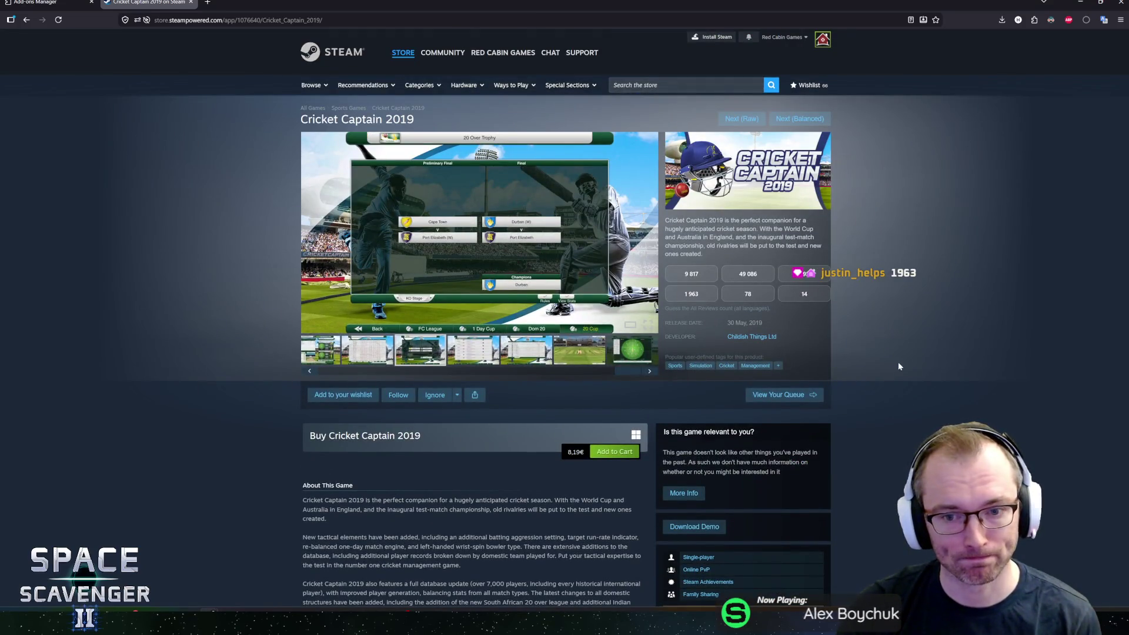
pyautogui.scroll(-3, 887, 350)
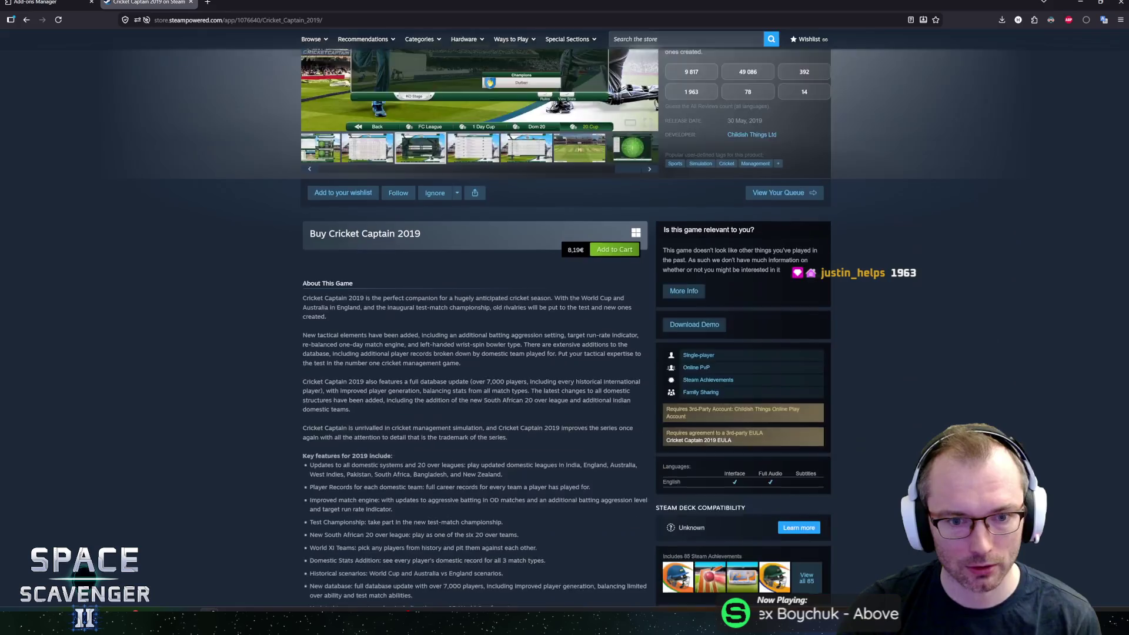
pyautogui.scroll(-5, 425, 442)
pyautogui.scroll(8, 277, 427)
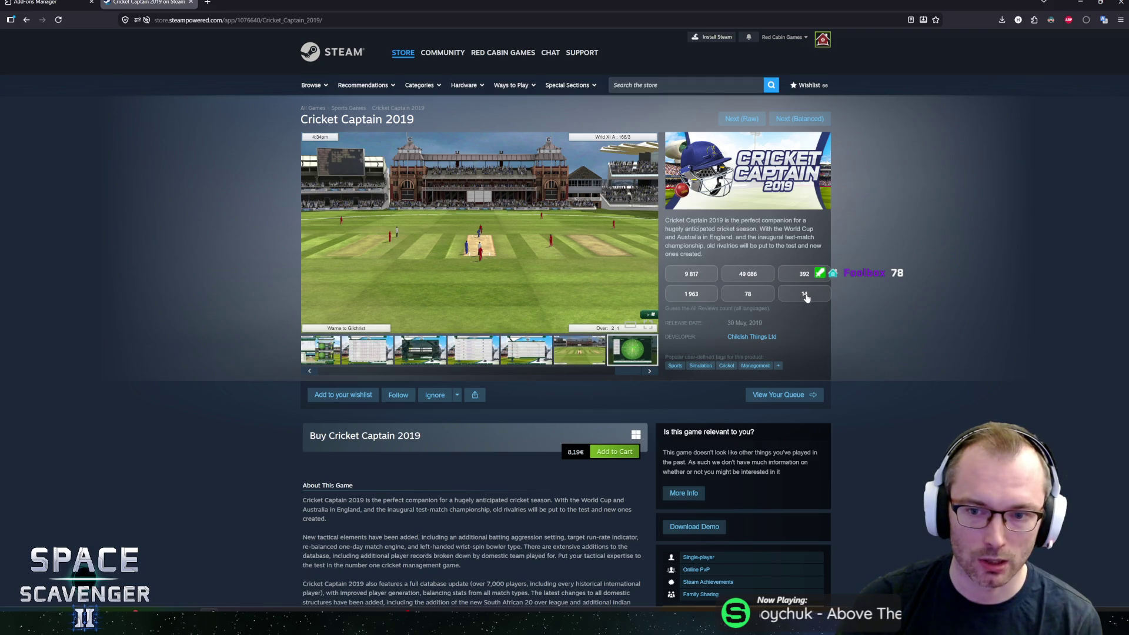
pyautogui.click(807, 298)
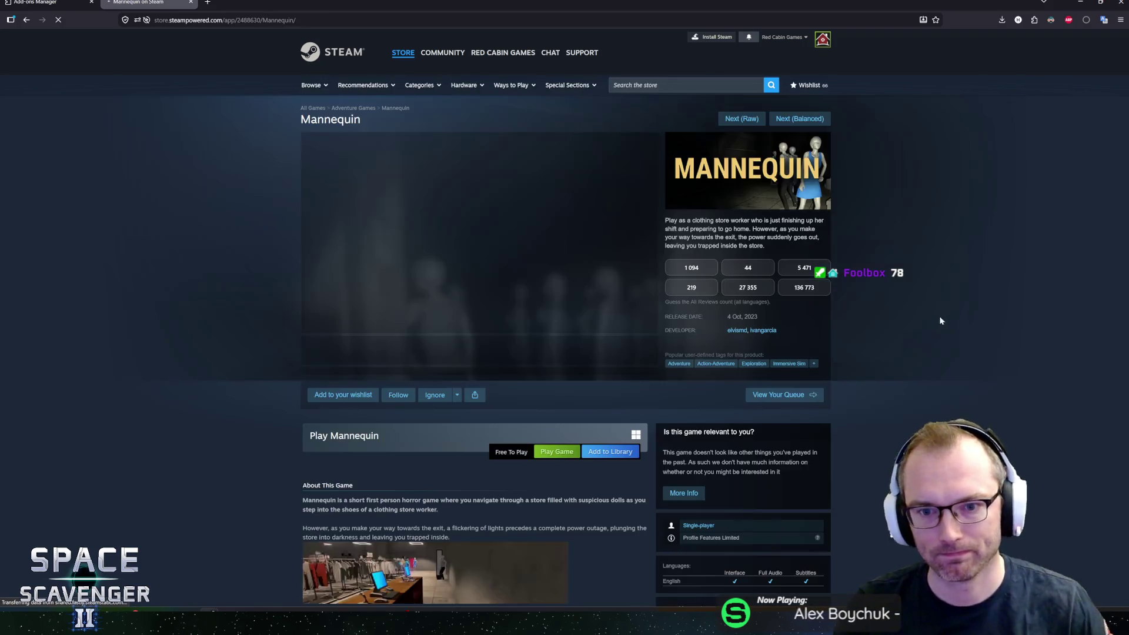
# Zoom the Mannequin page to 133% and play its trailer.
pyautogui.hotkey('ctrl', '+')
pyautogui.hotkey('ctrl', '+')
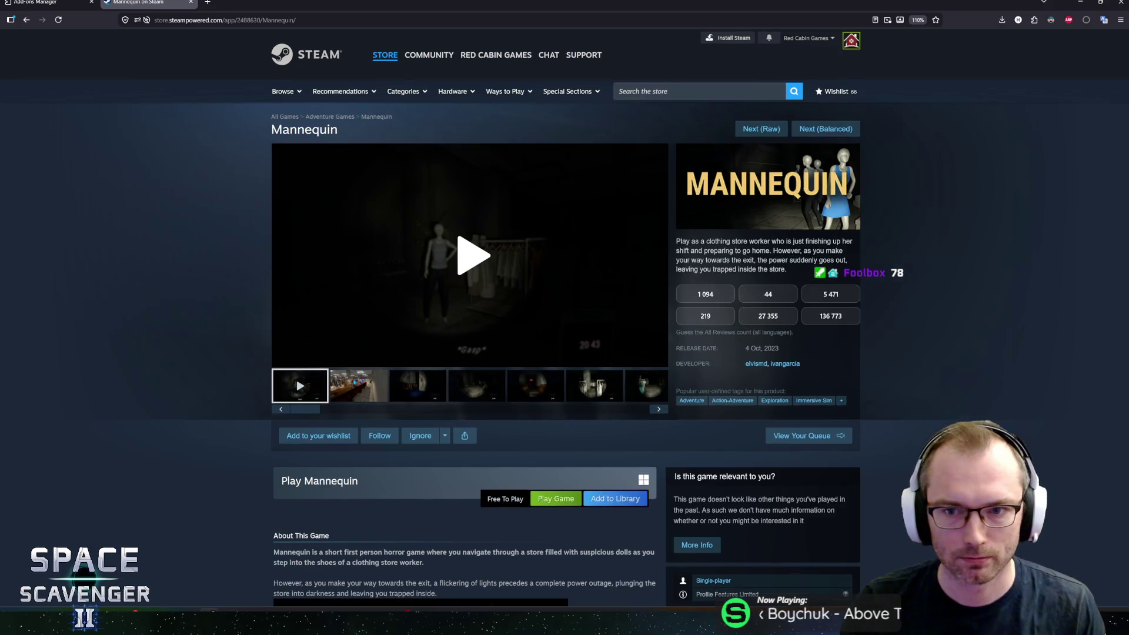
pyautogui.hotkey('ctrl', '+')
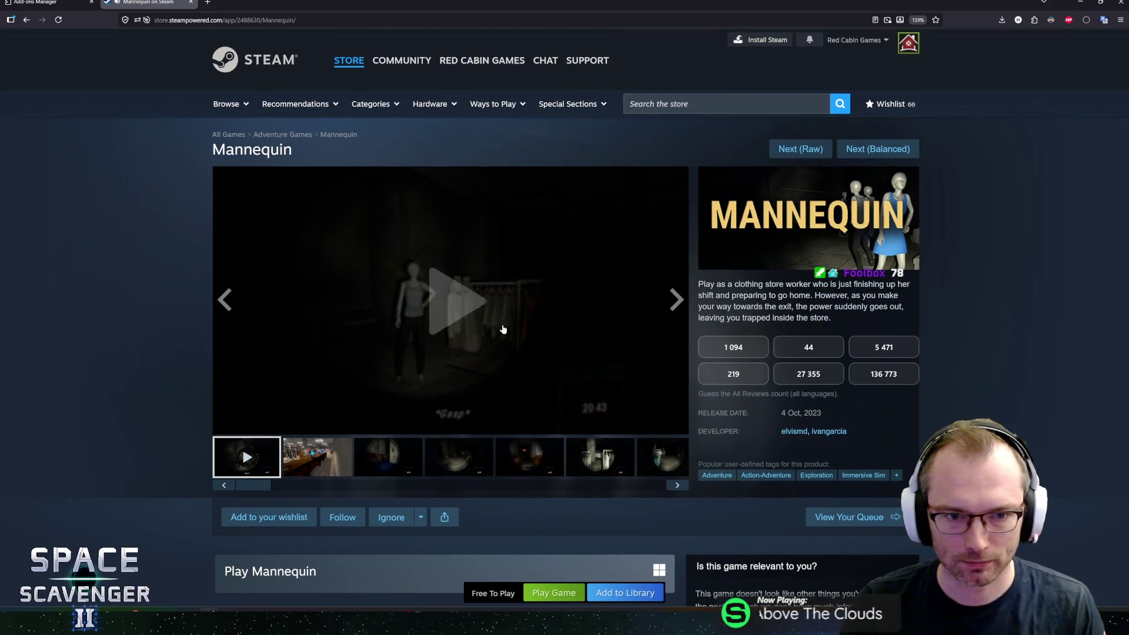
pyautogui.click(502, 329)
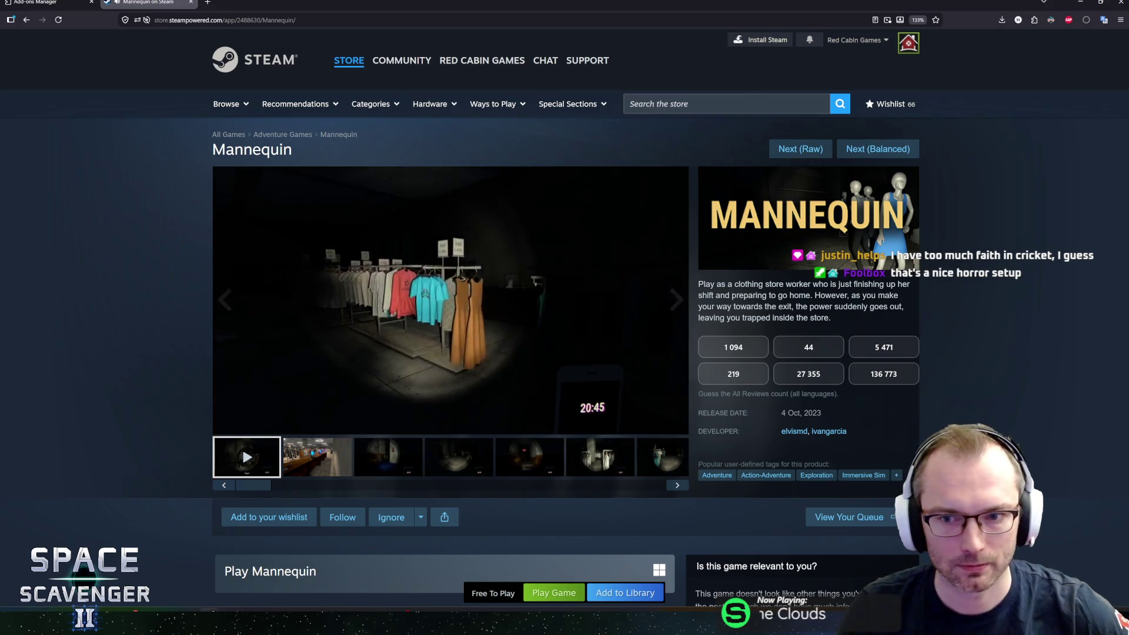
# Highlight Mannequin's short description to read it, then deselect it.
pyautogui.moveTo(721, 284)
pyautogui.mouseDown()
pyautogui.moveTo(838, 306)
pyautogui.moveTo(793, 317)
pyautogui.moveTo(823, 317)
pyautogui.mouseUp()
pyautogui.click(823, 318)
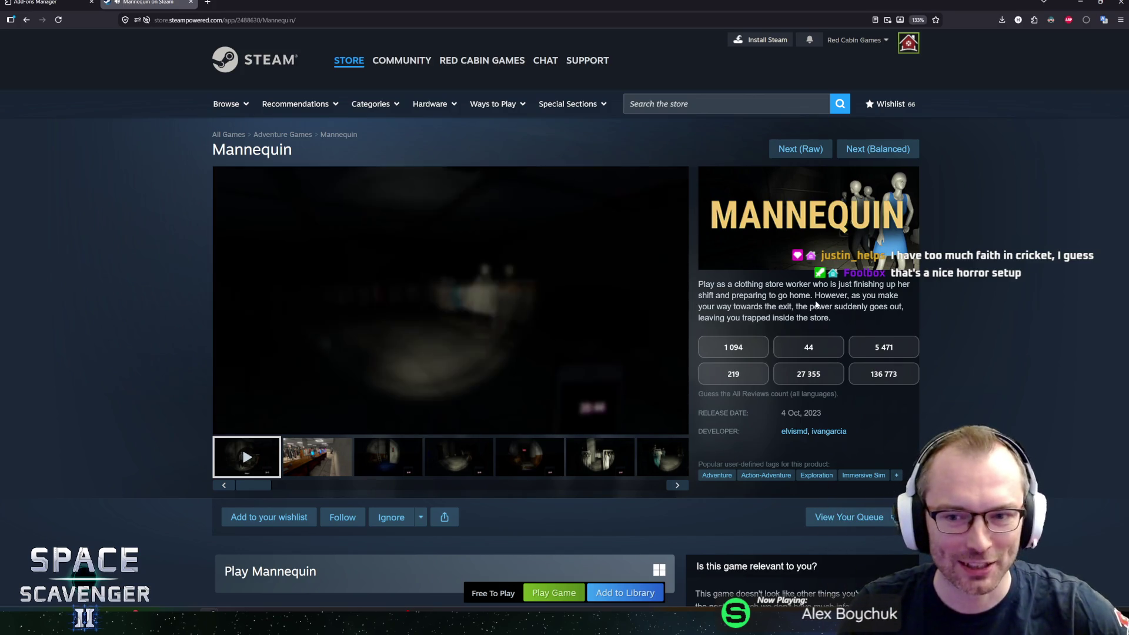
pyautogui.moveTo(831, 318); pyautogui.dragTo(715, 284)
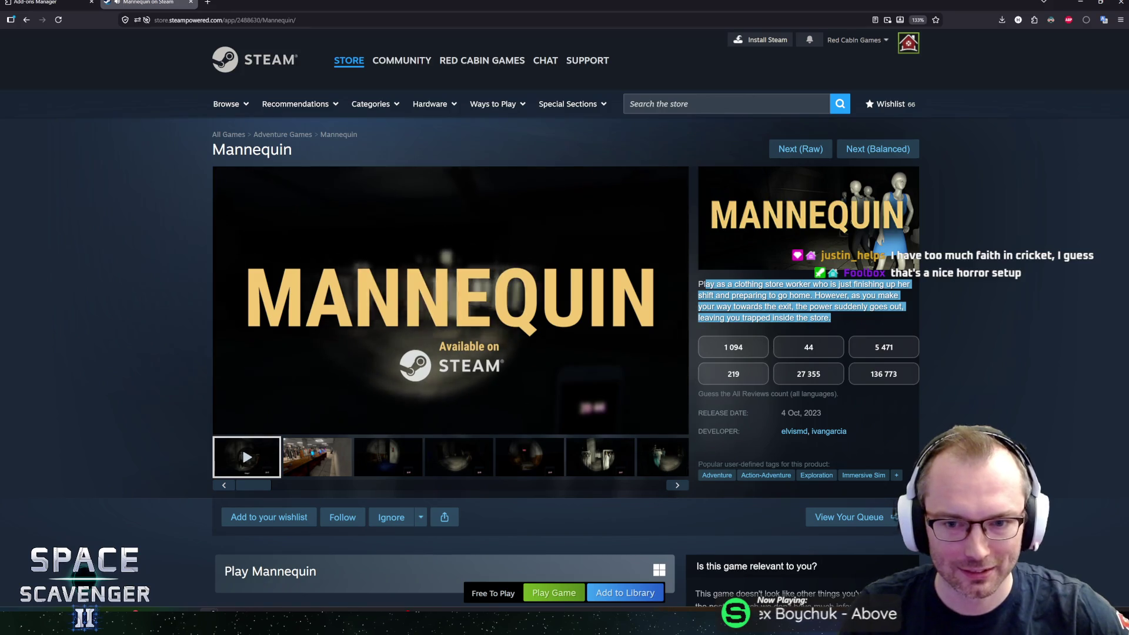
pyautogui.click(715, 284)
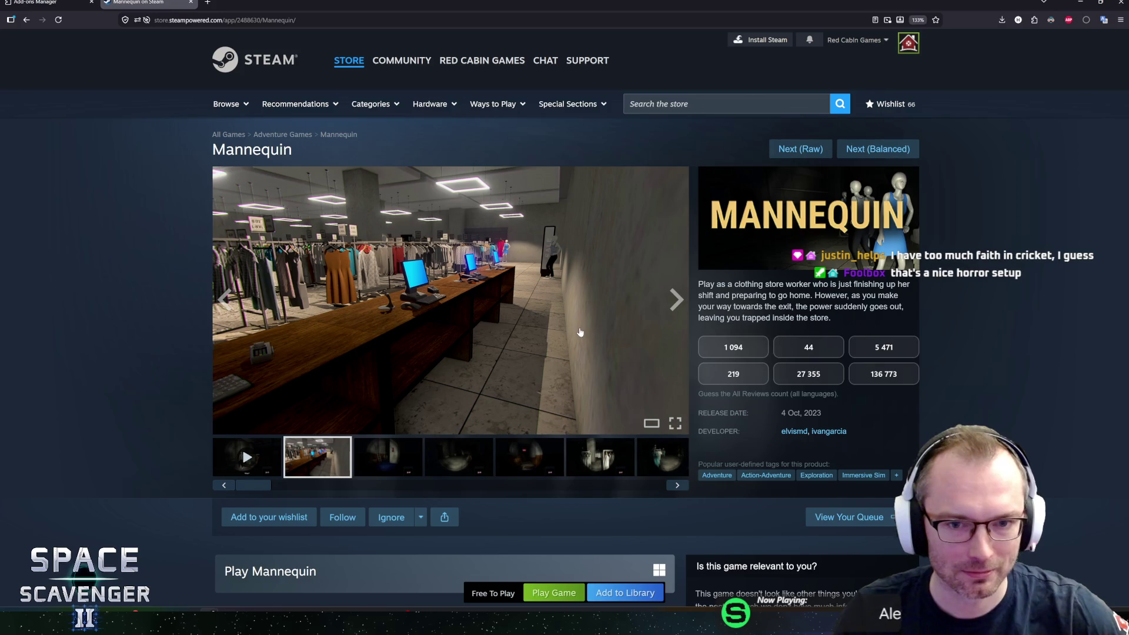
# Advance Mannequin's screenshot carousel six times until it wraps to the trailer, briefly highlighting the release date.
pyautogui.scroll(-1, 579, 332)
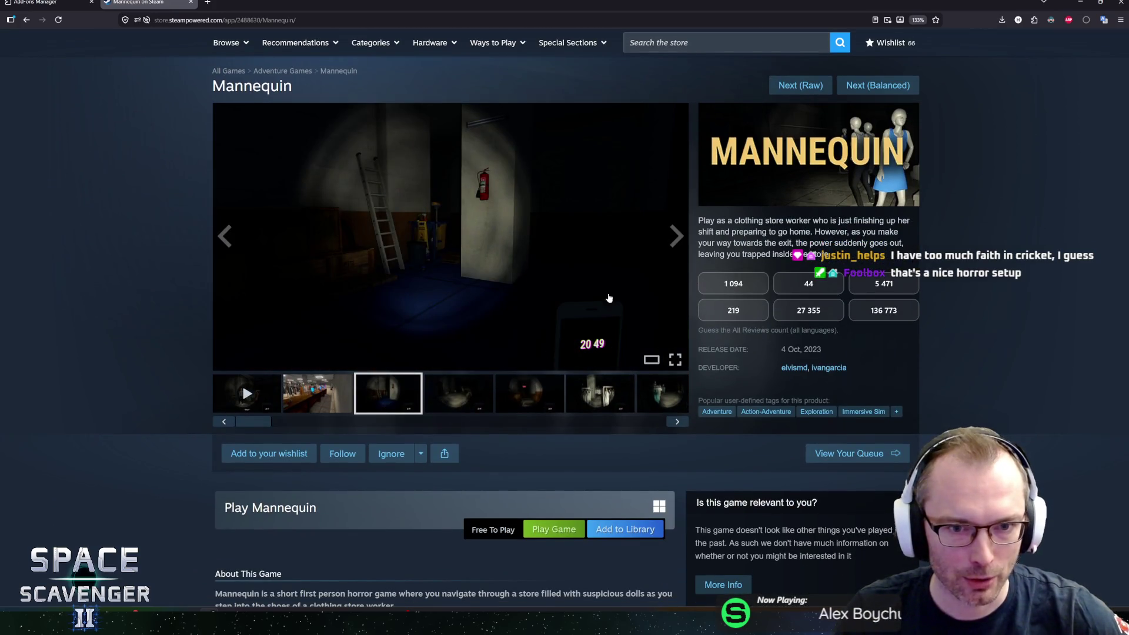
pyautogui.click(682, 240)
pyautogui.click(685, 244)
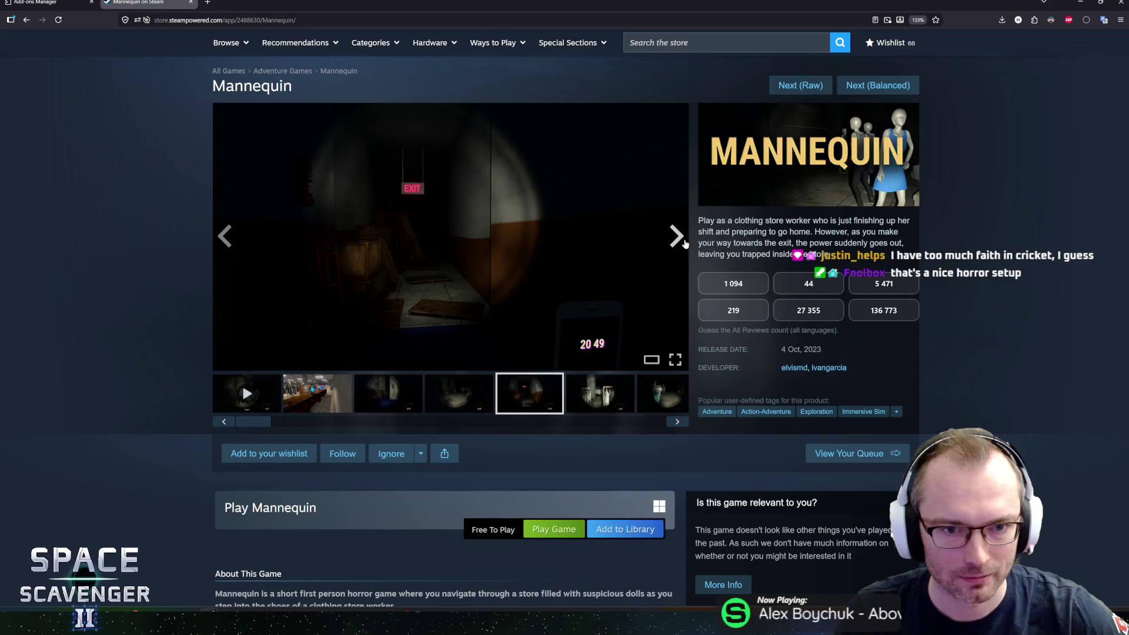
pyautogui.click(685, 244)
pyautogui.click(685, 243)
pyautogui.click(685, 244)
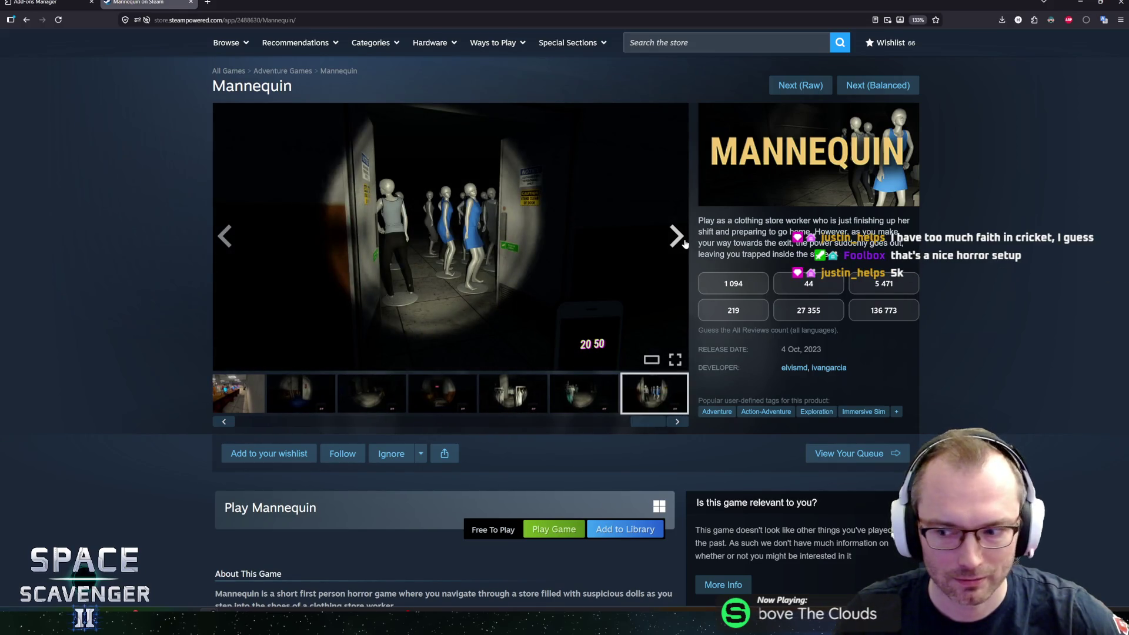
pyautogui.click(685, 244)
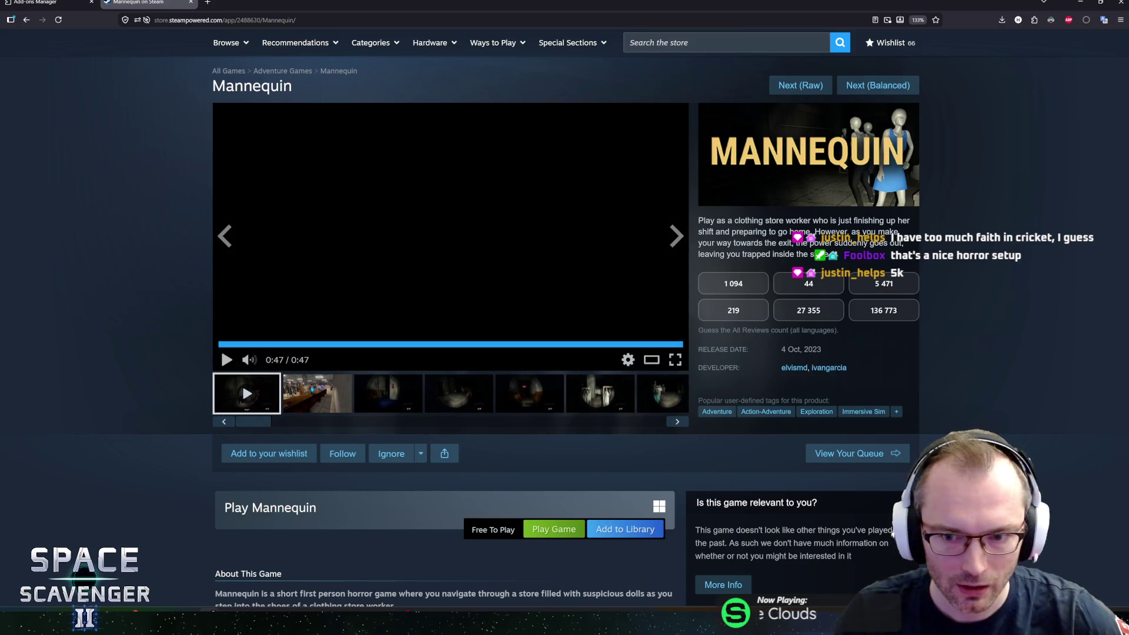
pyautogui.moveTo(786, 349); pyautogui.dragTo(823, 348)
pyautogui.click(815, 348)
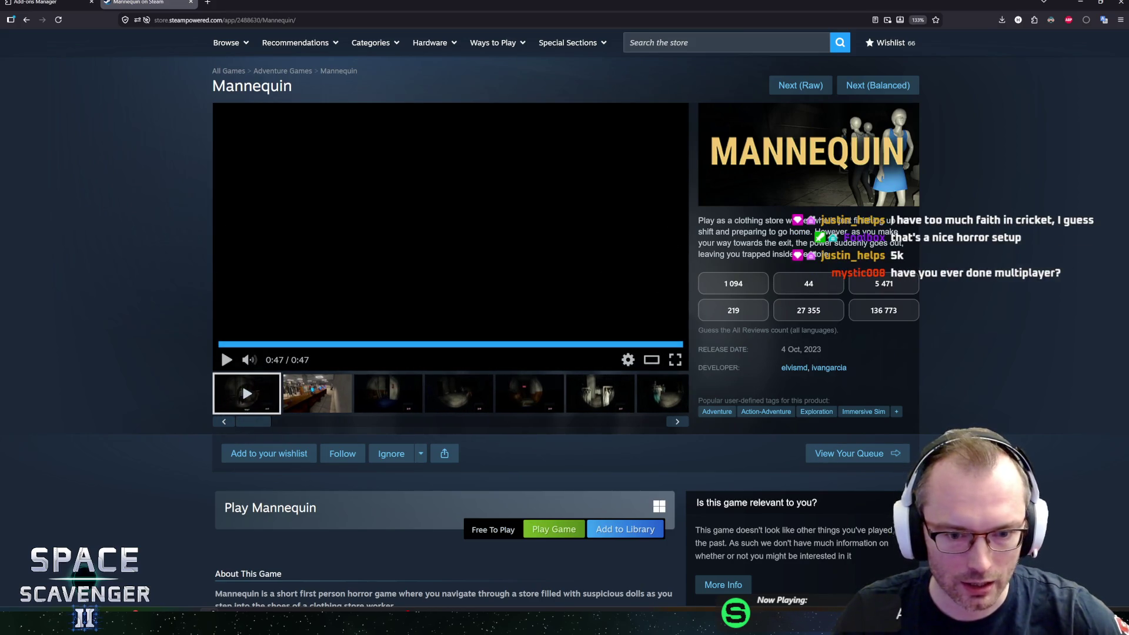
pyautogui.scroll(-2, 241, 383)
# Scroll to About This Game and highlight its opening description paragraphs.
pyautogui.scroll(-3, 594, 374)
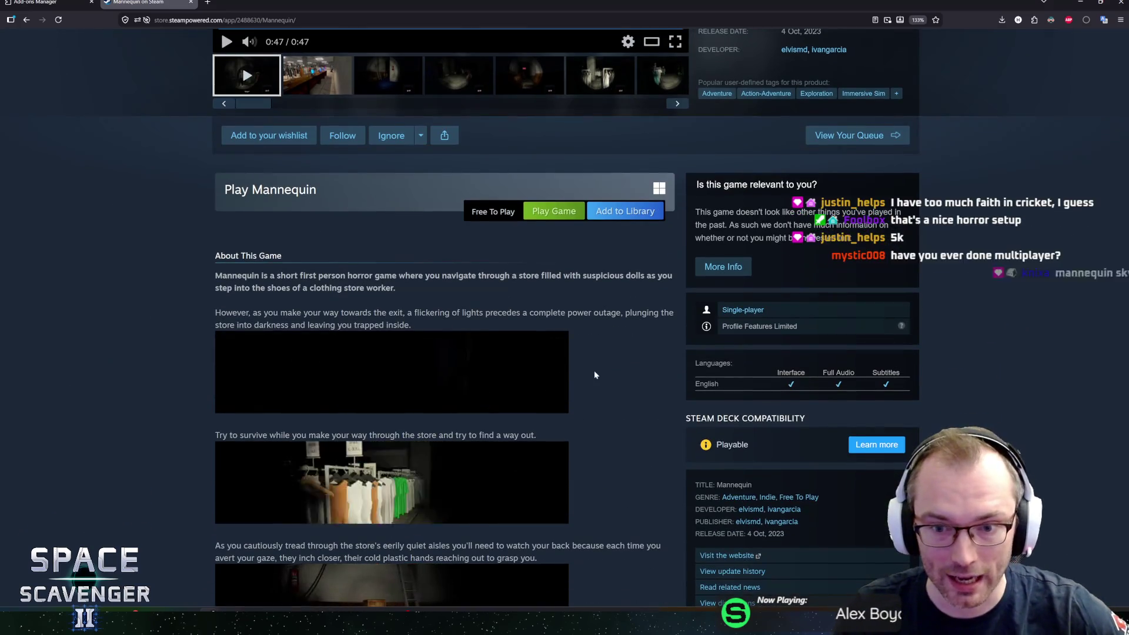
pyautogui.scroll(-1, 591, 354)
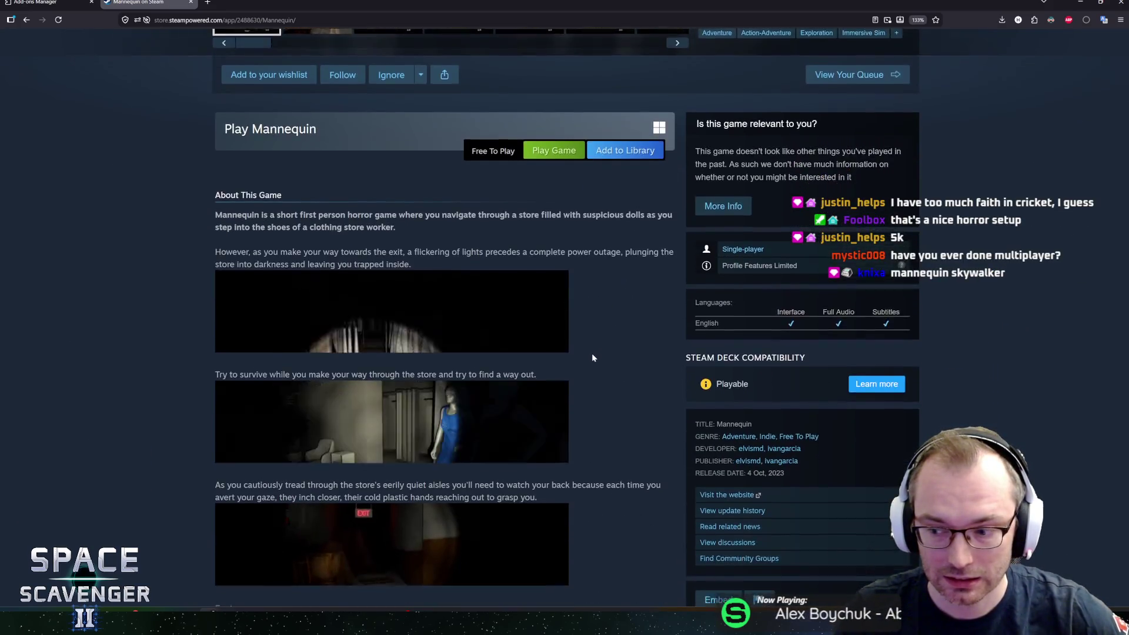
pyautogui.scroll(-1, 591, 358)
pyautogui.scroll(-1, 555, 321)
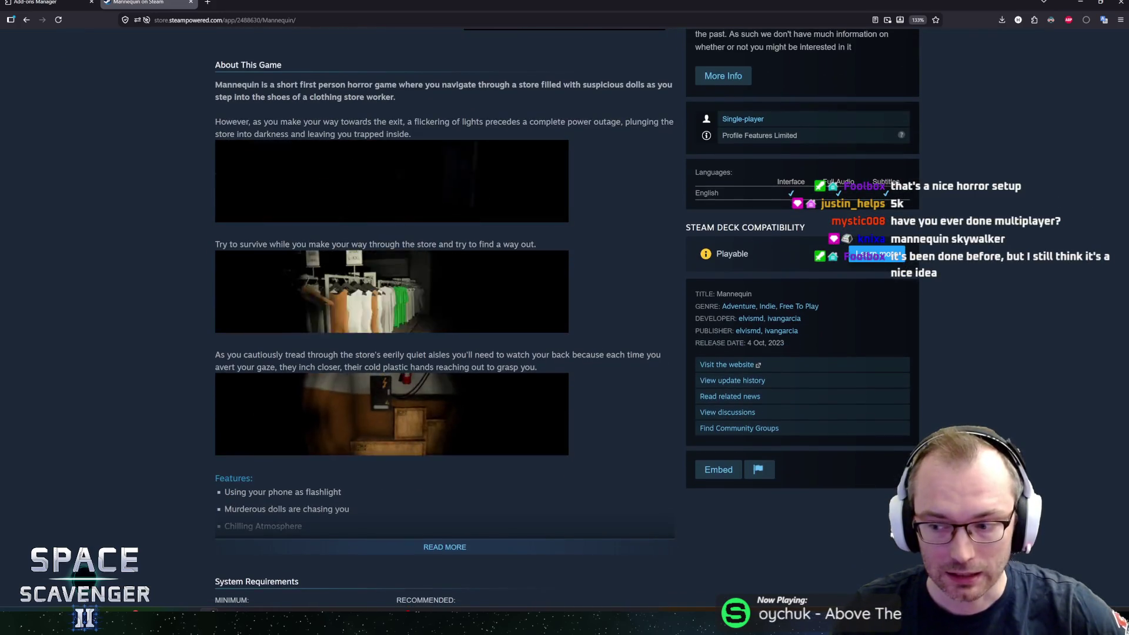
pyautogui.scroll(3, 653, 359)
pyautogui.moveTo(223, 275); pyautogui.dragTo(398, 312)
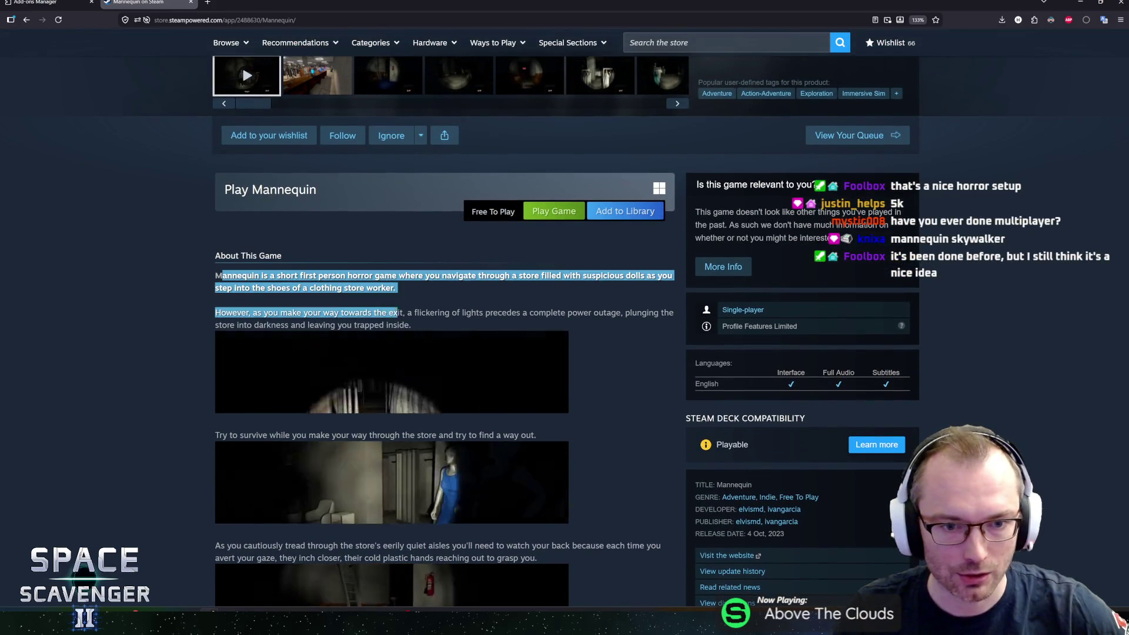
pyautogui.moveTo(232, 275)
pyautogui.mouseDown()
pyautogui.moveTo(400, 325)
pyautogui.moveTo(247, 277)
pyautogui.moveTo(262, 298)
pyautogui.moveTo(268, 276)
pyautogui.moveTo(394, 288)
pyautogui.mouseUp()
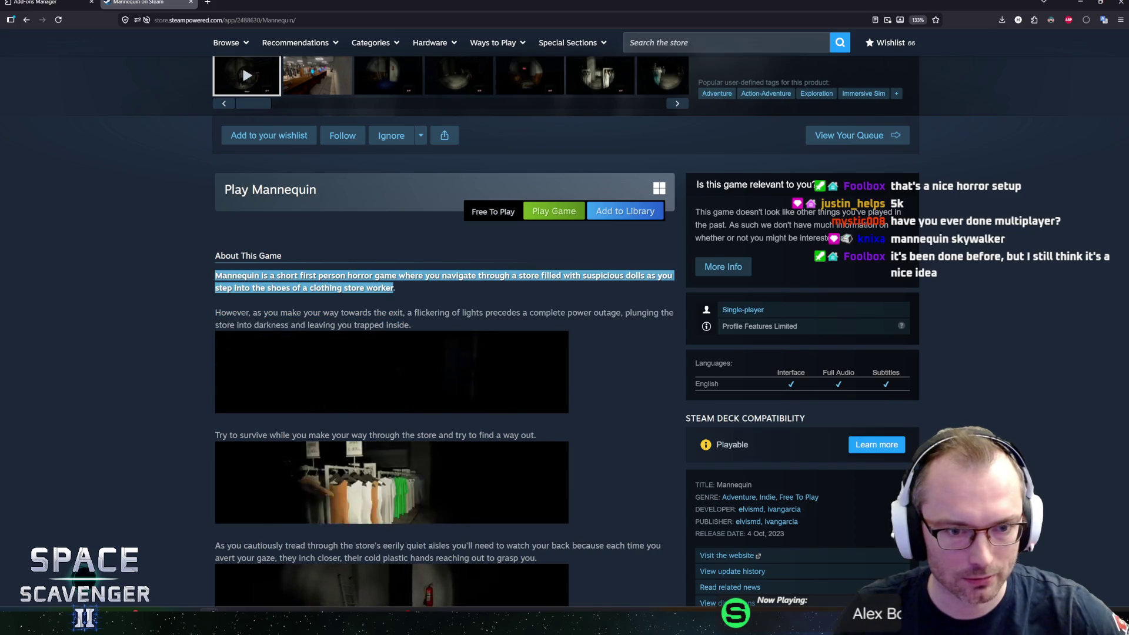
pyautogui.moveTo(215, 312); pyautogui.dragTo(411, 324)
pyautogui.moveTo(247, 275); pyautogui.dragTo(410, 325)
pyautogui.moveTo(215, 312); pyautogui.dragTo(410, 325)
pyautogui.click(291, 300)
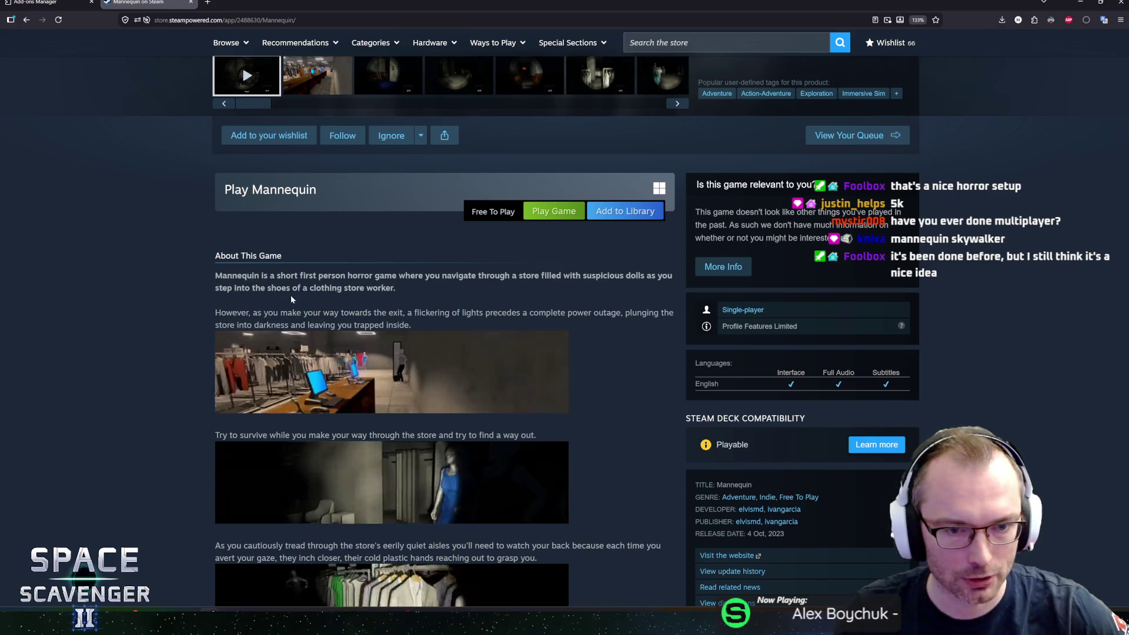
# Expand the full description with READ MORE and read through Features and System Requirements.
pyautogui.scroll(-3, 196, 307)
pyautogui.scroll(2, 181, 327)
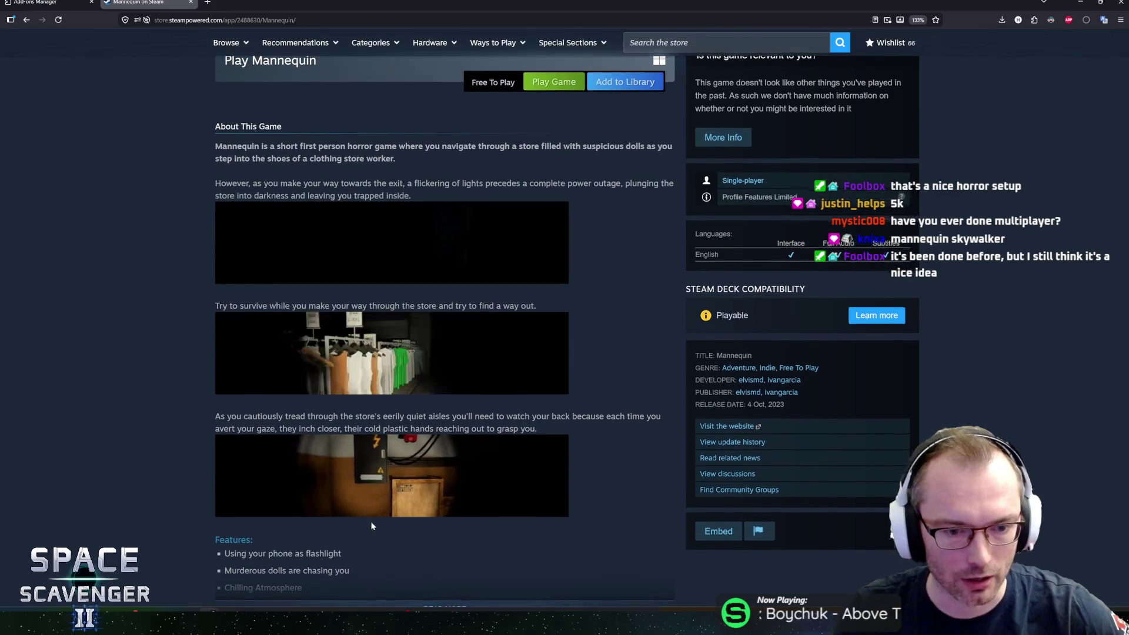
pyautogui.scroll(-2, 371, 525)
pyautogui.click(446, 486)
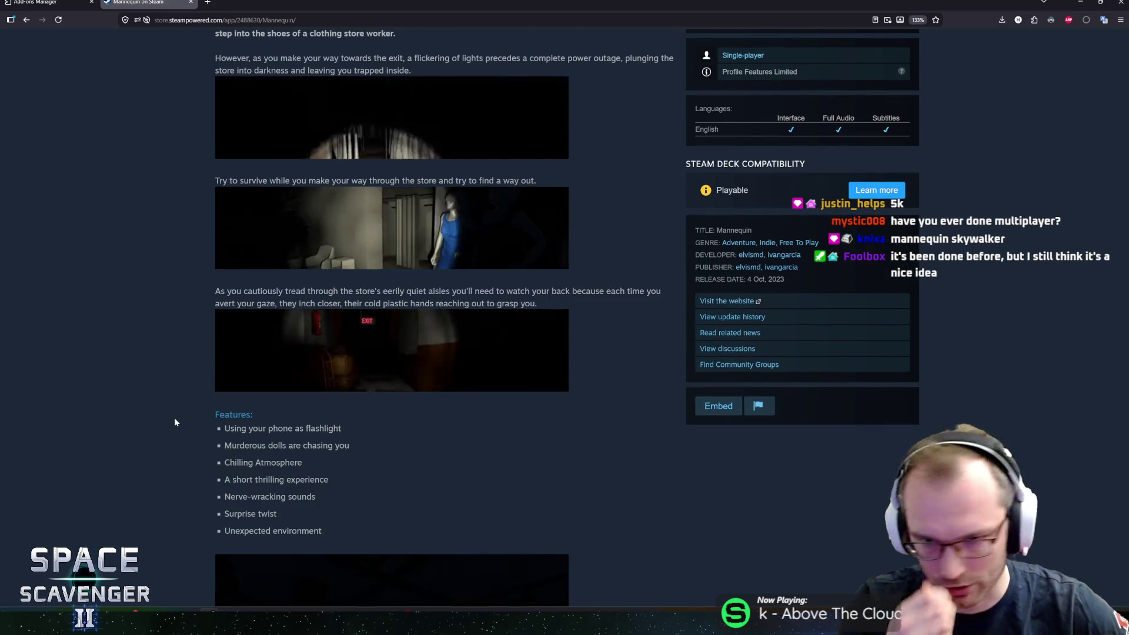
pyautogui.scroll(1, 218, 328)
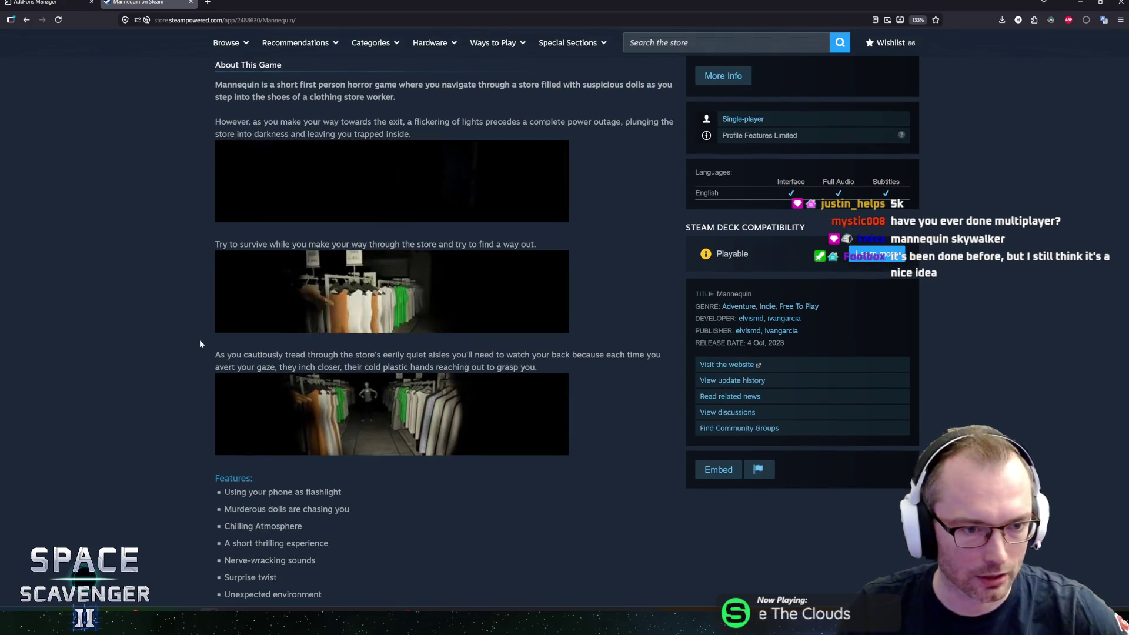
pyautogui.scroll(4, 203, 335)
pyautogui.scroll(-2, 202, 352)
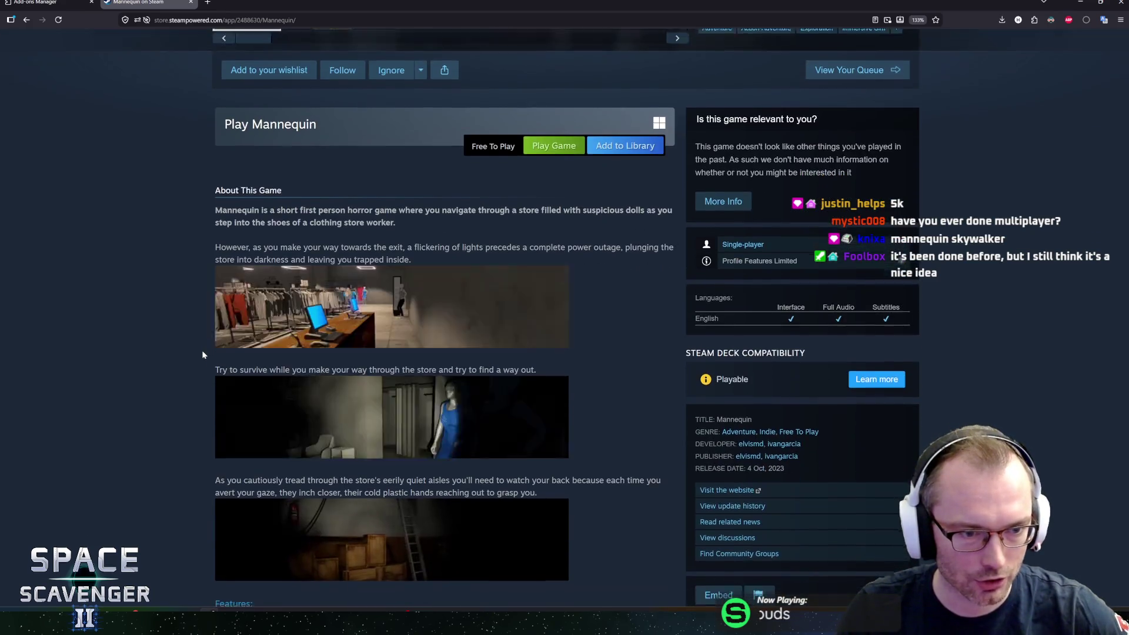
pyautogui.scroll(-7, 202, 352)
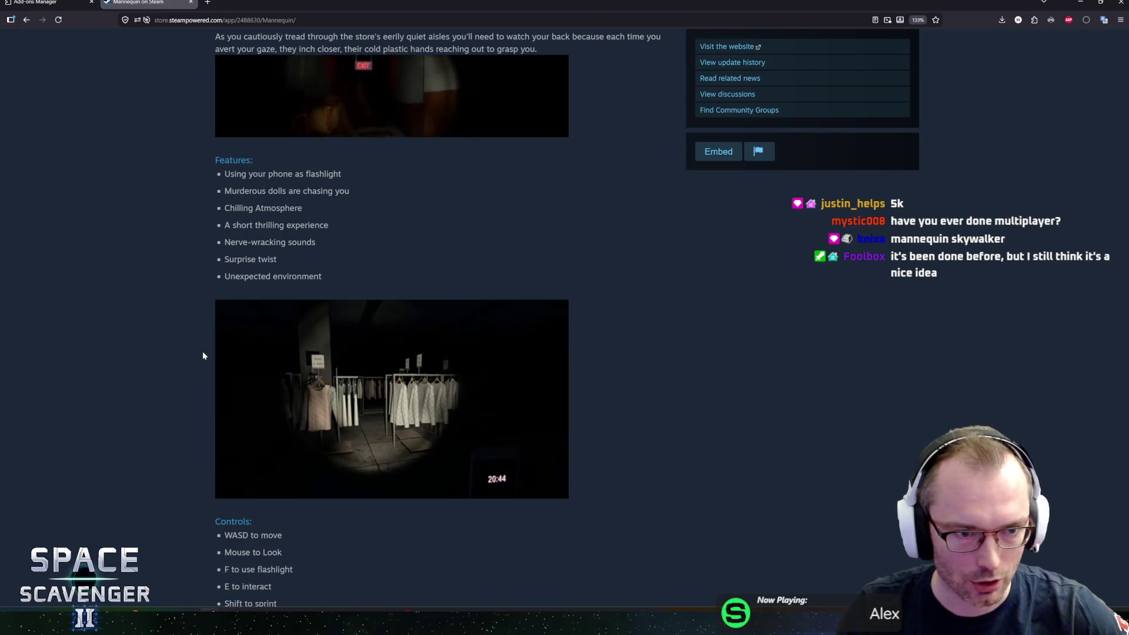
pyautogui.scroll(2, 202, 351)
pyautogui.scroll(-4, 202, 352)
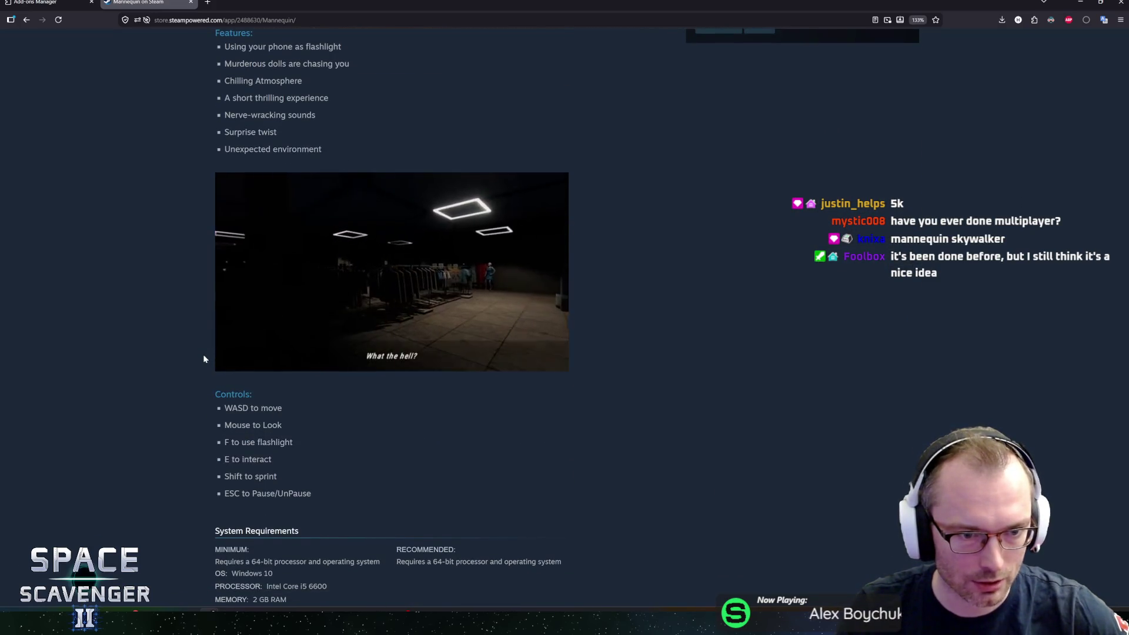
pyautogui.scroll(-1, 203, 354)
pyautogui.scroll(1, 204, 353)
pyautogui.scroll(-1, 206, 345)
pyautogui.scroll(1, 206, 345)
pyautogui.scroll(-1, 206, 353)
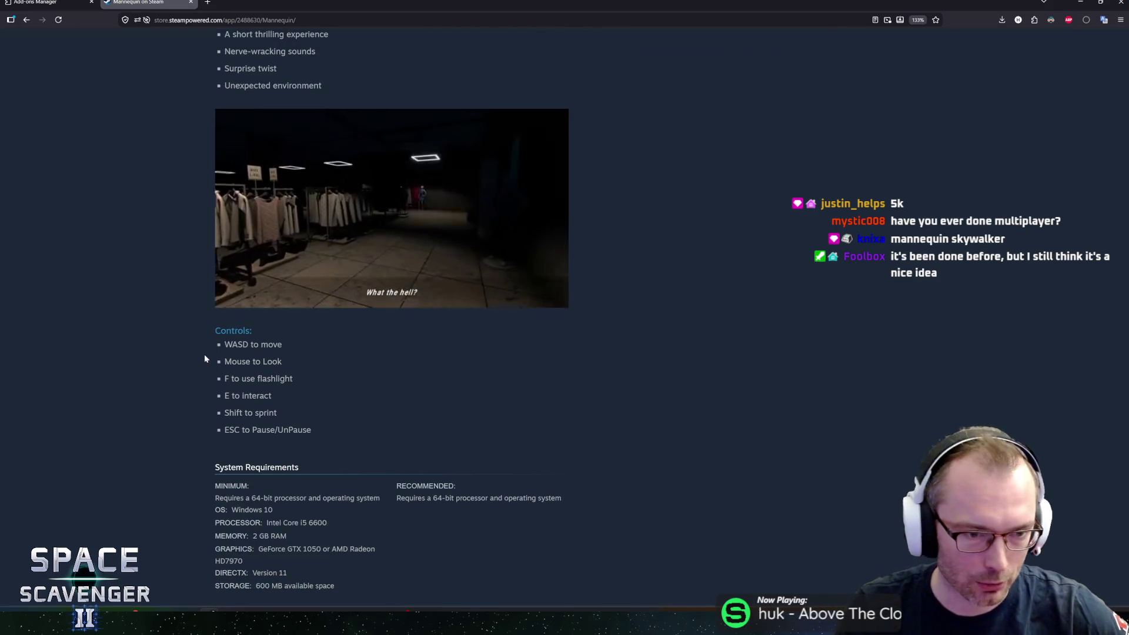
pyautogui.scroll(1, 206, 346)
pyautogui.scroll(-1, 206, 346)
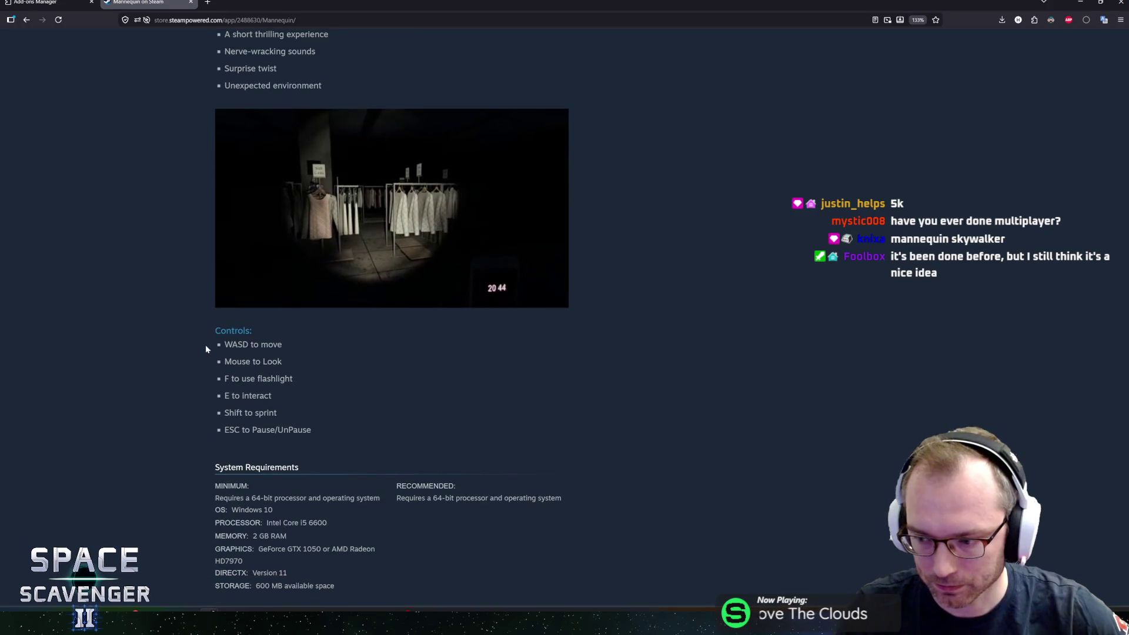
pyautogui.scroll(1, 203, 348)
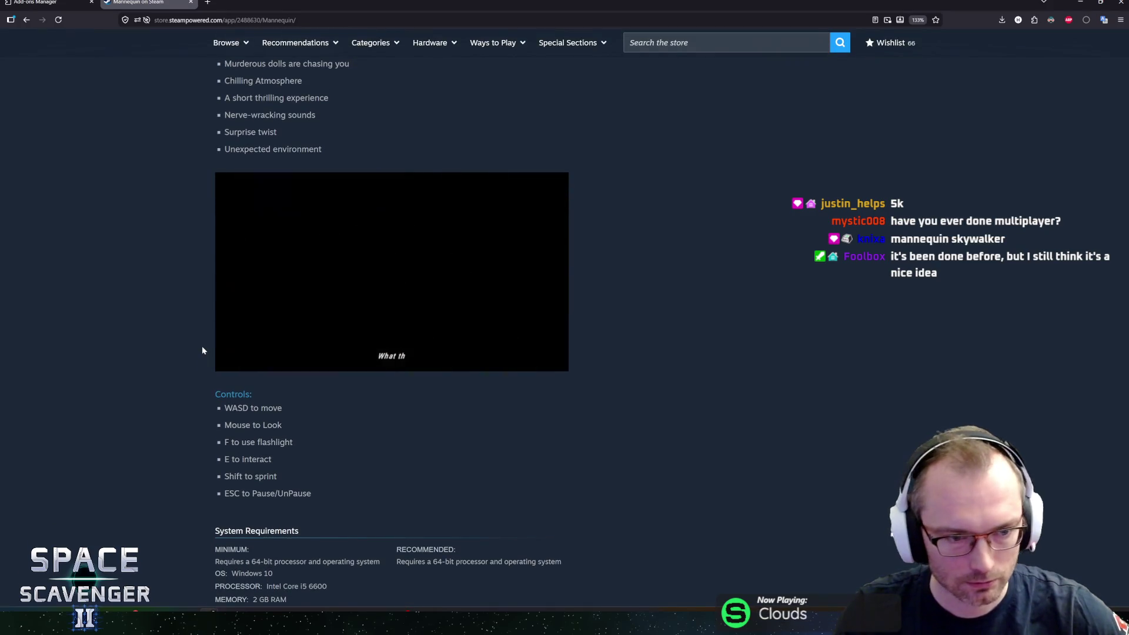
pyautogui.scroll(-1, 203, 350)
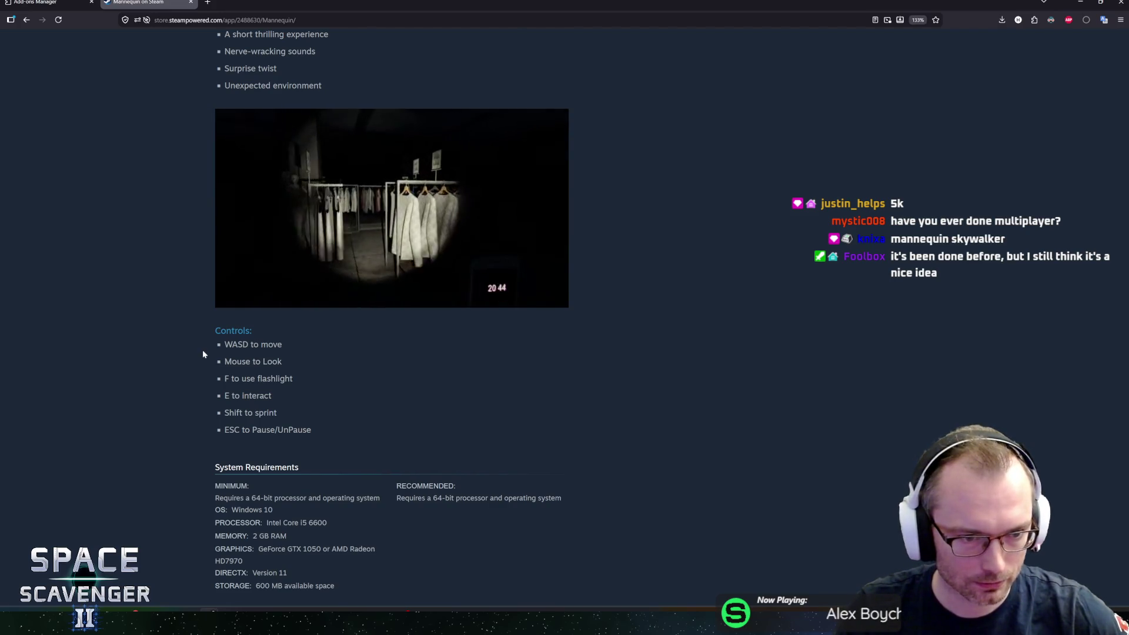
pyautogui.scroll(5, 202, 350)
pyautogui.scroll(-5, 196, 350)
# Highlight the Controls list, then autoscroll back up to the trailer area.
pyautogui.moveTo(220, 331); pyautogui.dragTo(271, 407)
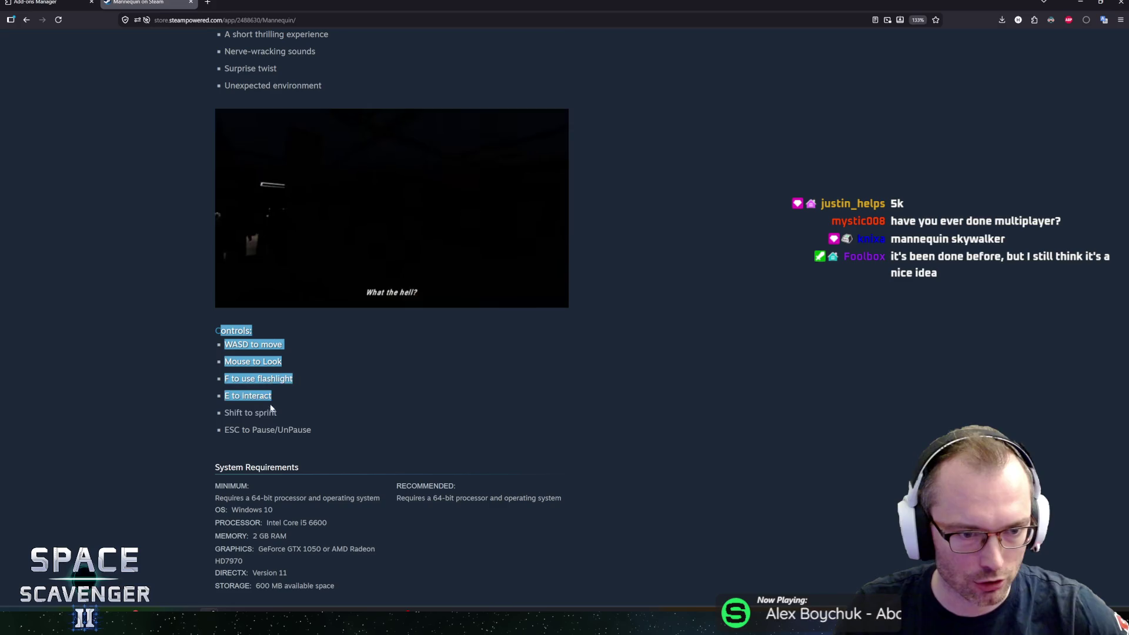
pyautogui.moveTo(214, 332)
pyautogui.mouseDown()
pyautogui.moveTo(252, 334)
pyautogui.moveTo(283, 411)
pyautogui.moveTo(312, 432)
pyautogui.moveTo(216, 355)
pyautogui.moveTo(203, 327)
pyautogui.mouseUp()
pyautogui.click(202, 327)
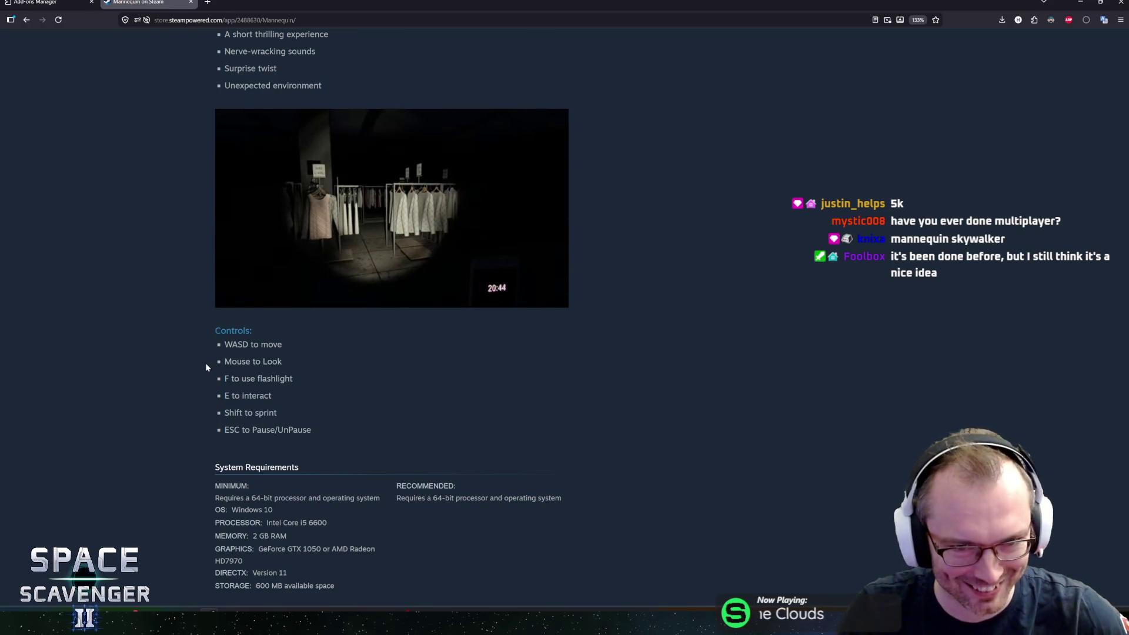
pyautogui.middleClick(177, 352)
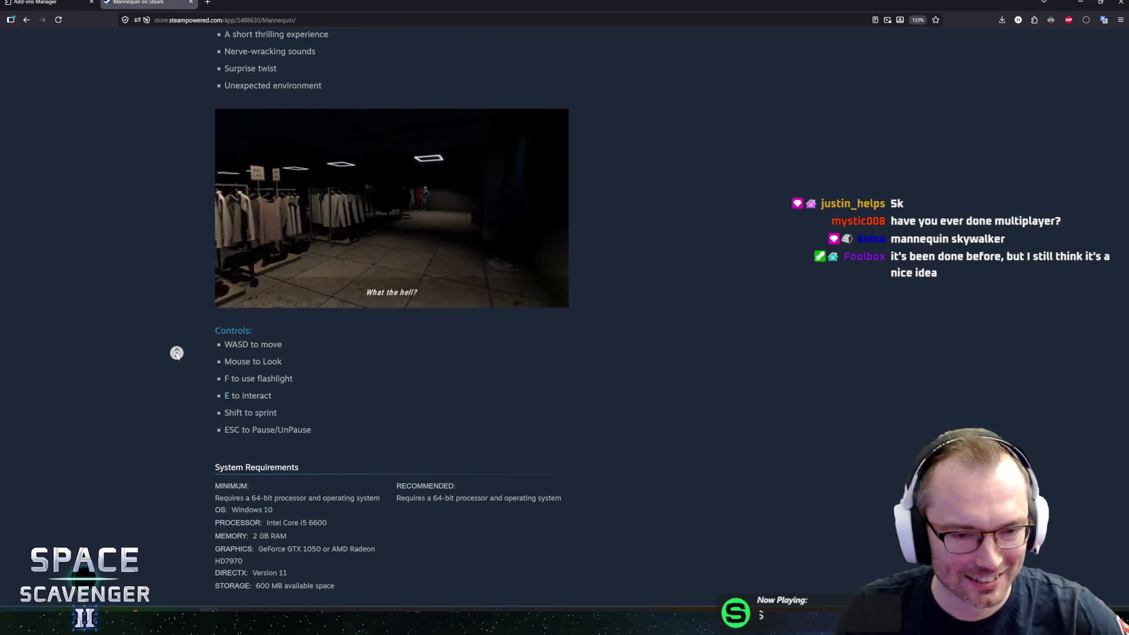
pyautogui.scroll(3, 176, 352)
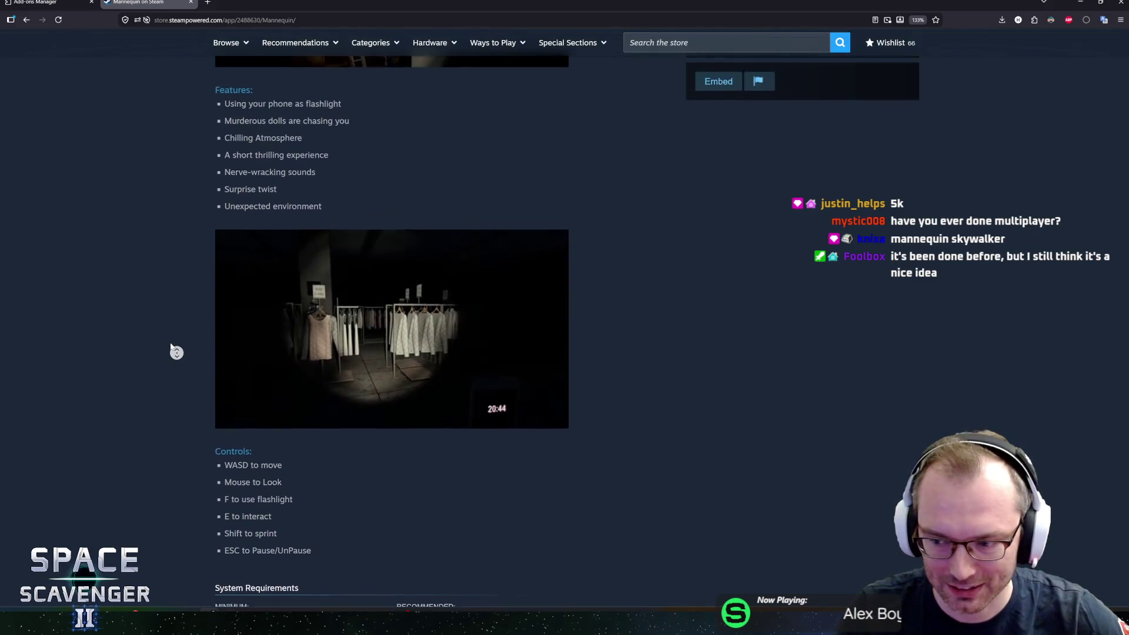
pyautogui.scroll(5, 176, 352)
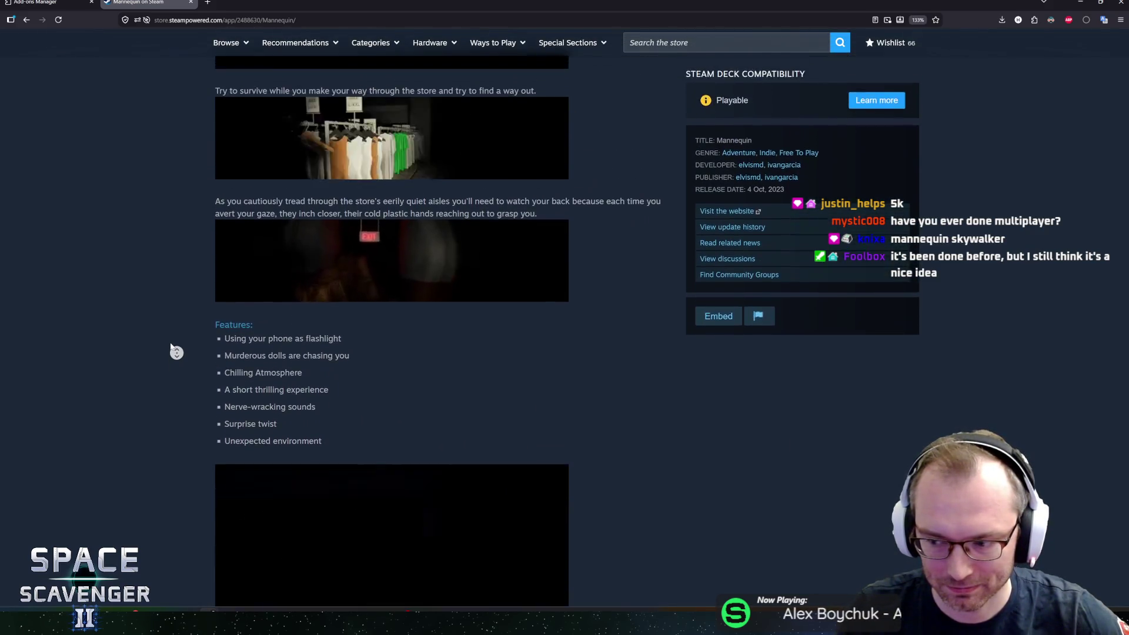
pyautogui.scroll(6, 176, 352)
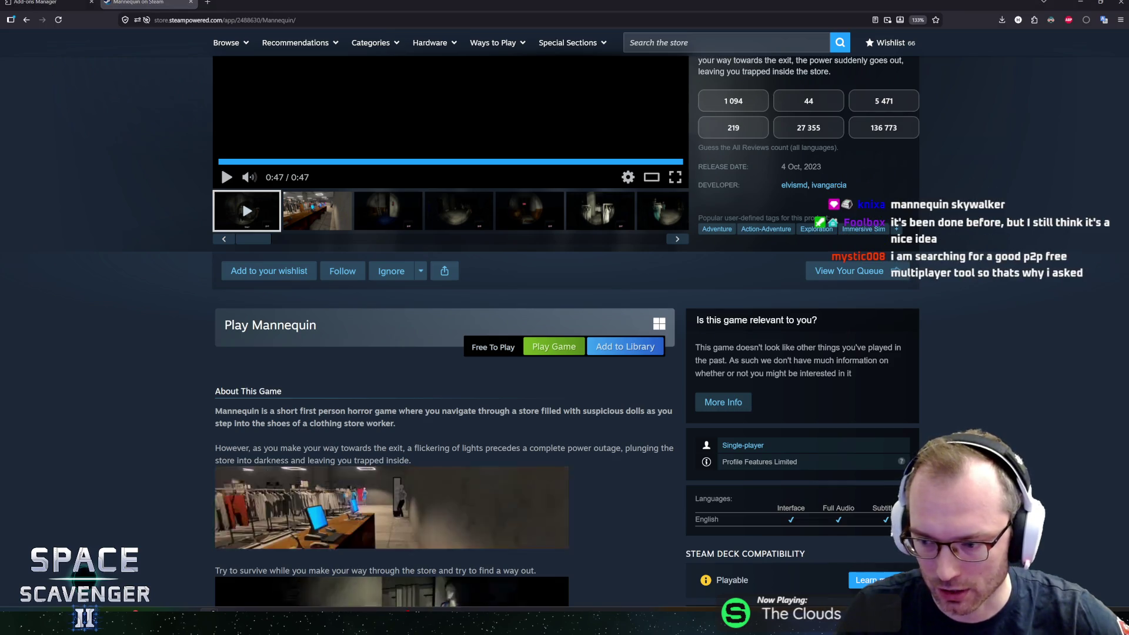
pyautogui.scroll(4, 176, 352)
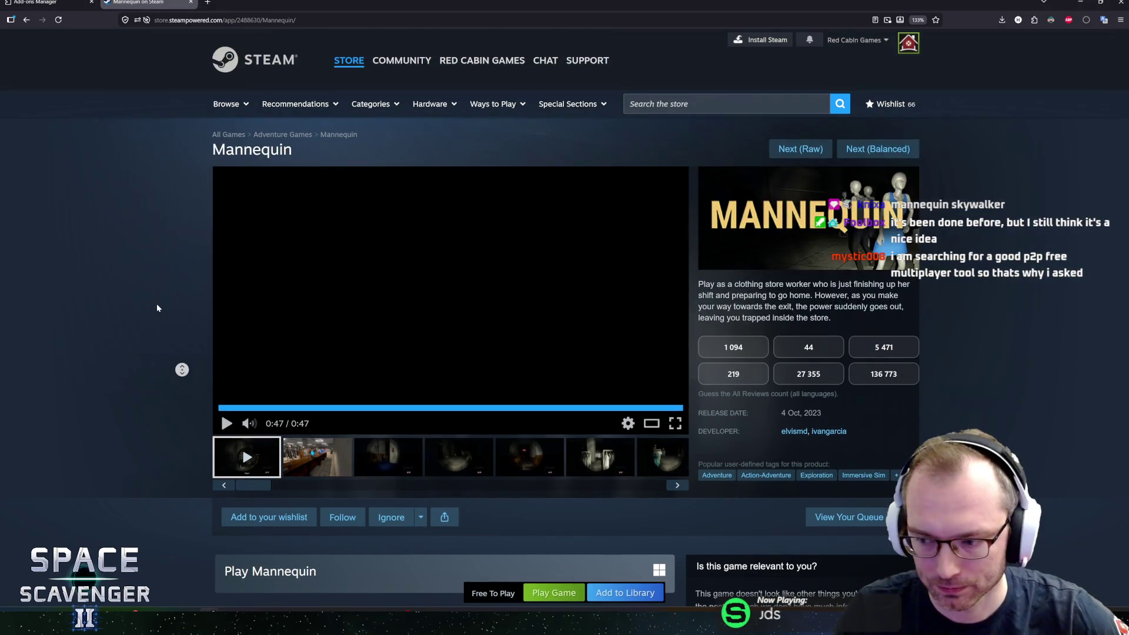
# Switch Mannequin's media viewer from the trailer and step through to the sixth screenshot.
pyautogui.scroll(-5, 159, 306)
pyautogui.scroll(2, 176, 335)
pyautogui.scroll(3, 188, 350)
pyautogui.scroll(-5, 189, 347)
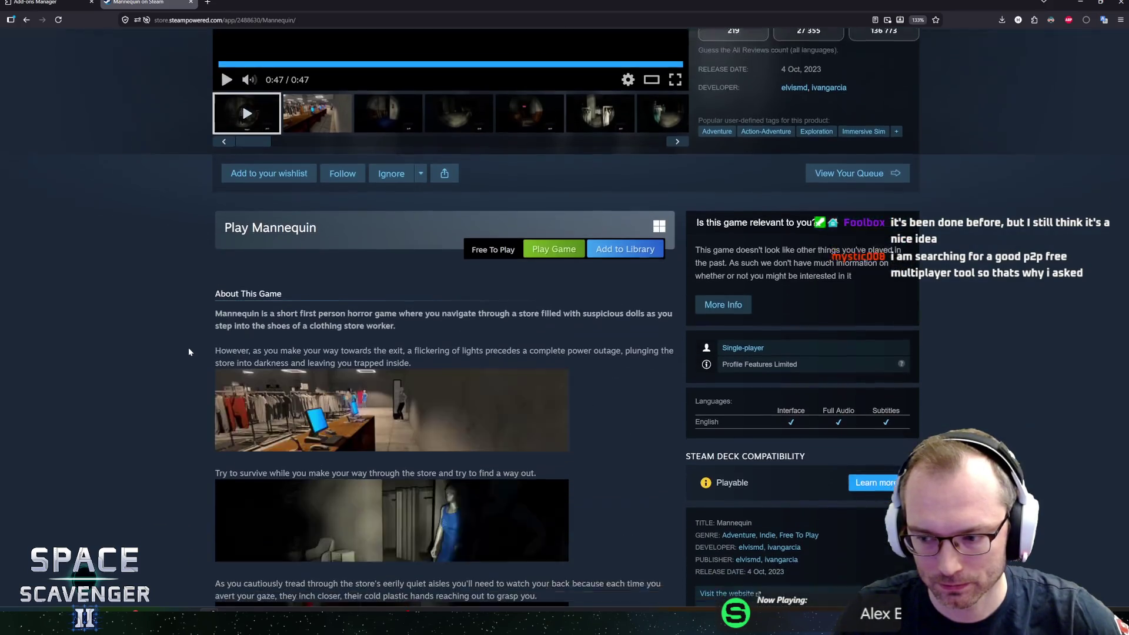
pyautogui.scroll(5, 185, 347)
pyautogui.scroll(2, 188, 358)
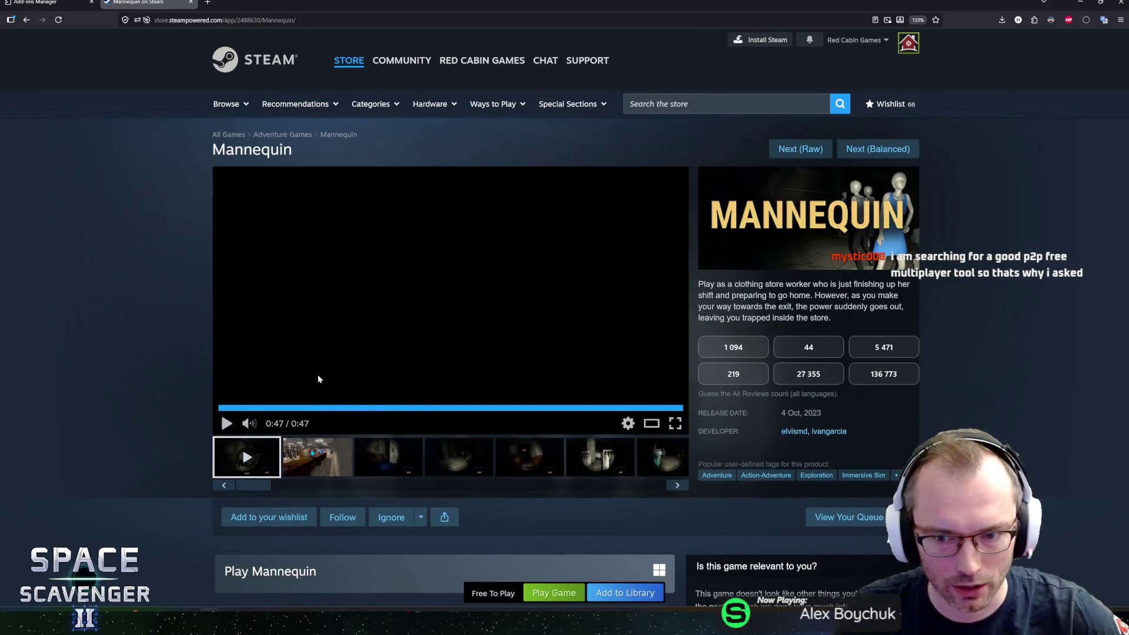
pyautogui.scroll(-1, 925, 394)
pyautogui.scroll(1, 927, 395)
pyautogui.scroll(-1, 924, 391)
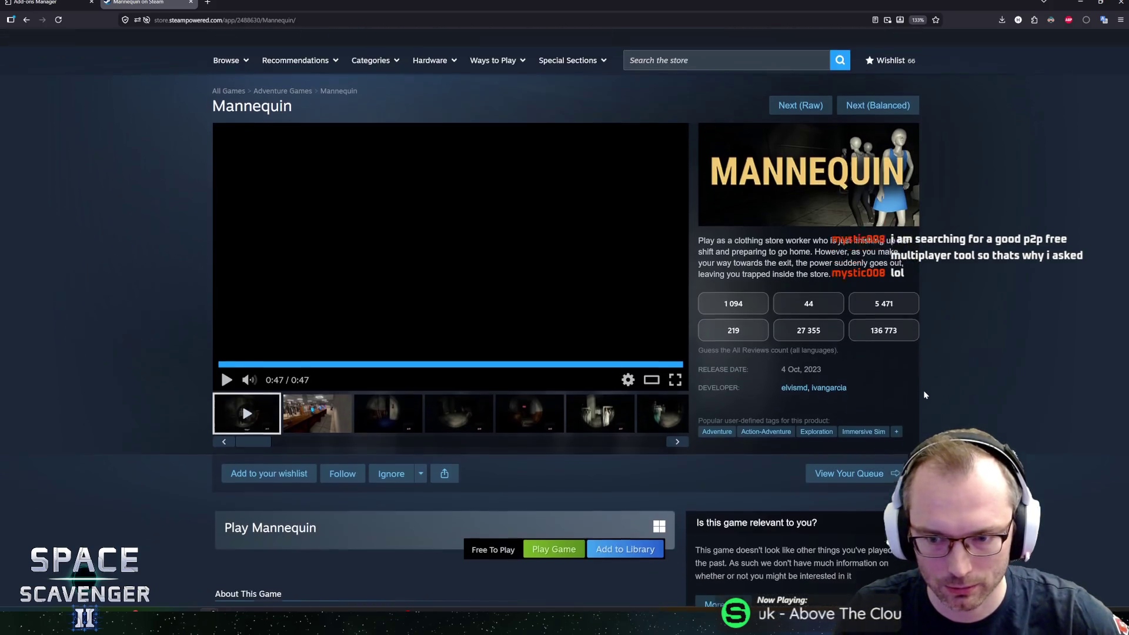
pyautogui.scroll(1, 923, 389)
pyautogui.scroll(-1, 923, 390)
pyautogui.scroll(-2, 924, 394)
pyautogui.scroll(1, 923, 391)
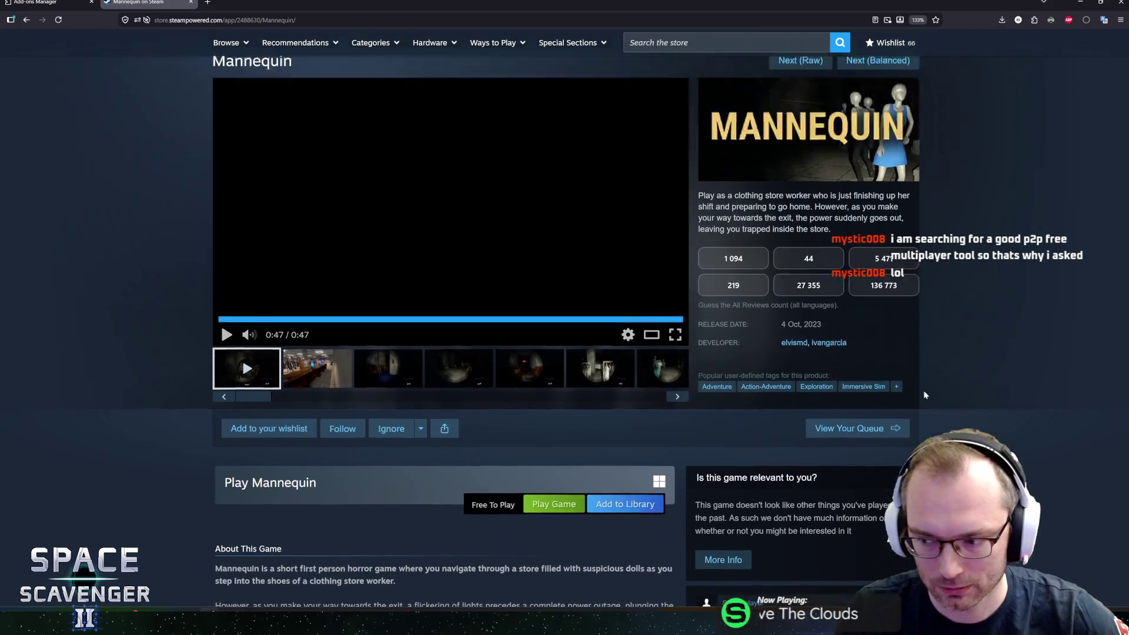
pyautogui.scroll(-3, 923, 391)
pyautogui.scroll(4, 923, 390)
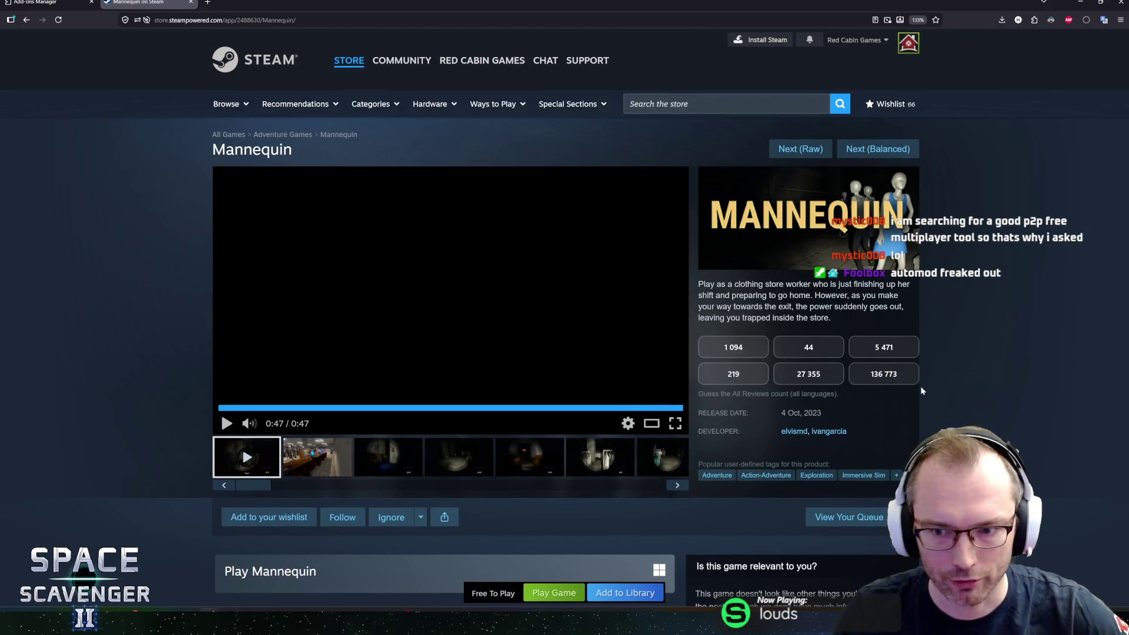
pyautogui.scroll(-3, 923, 392)
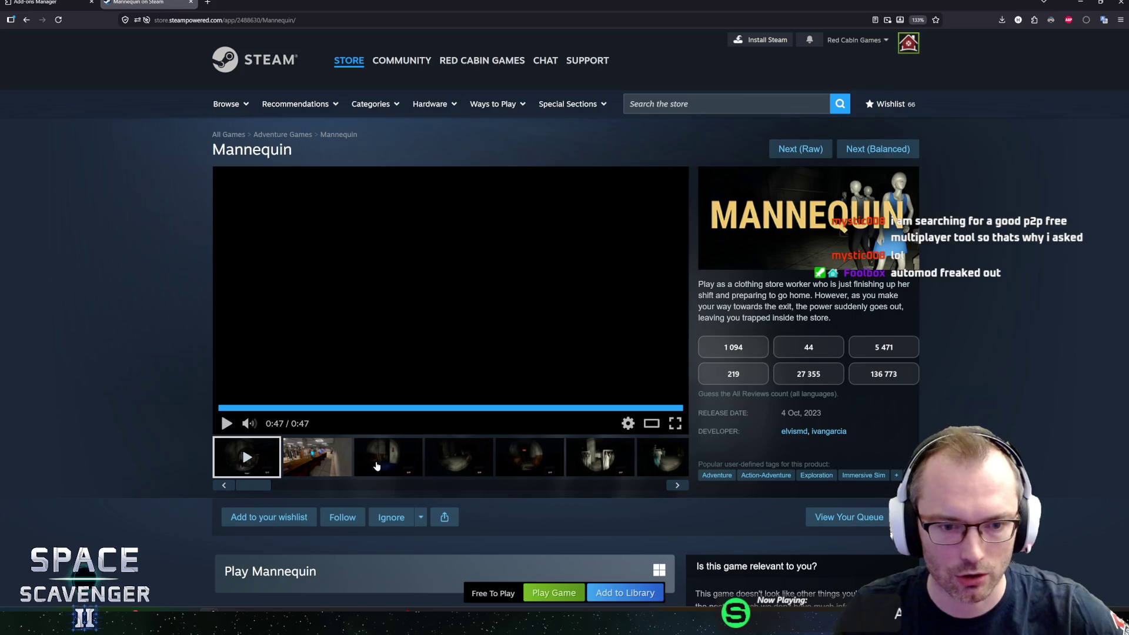
pyautogui.click(458, 462)
pyautogui.click(529, 462)
pyautogui.click(587, 460)
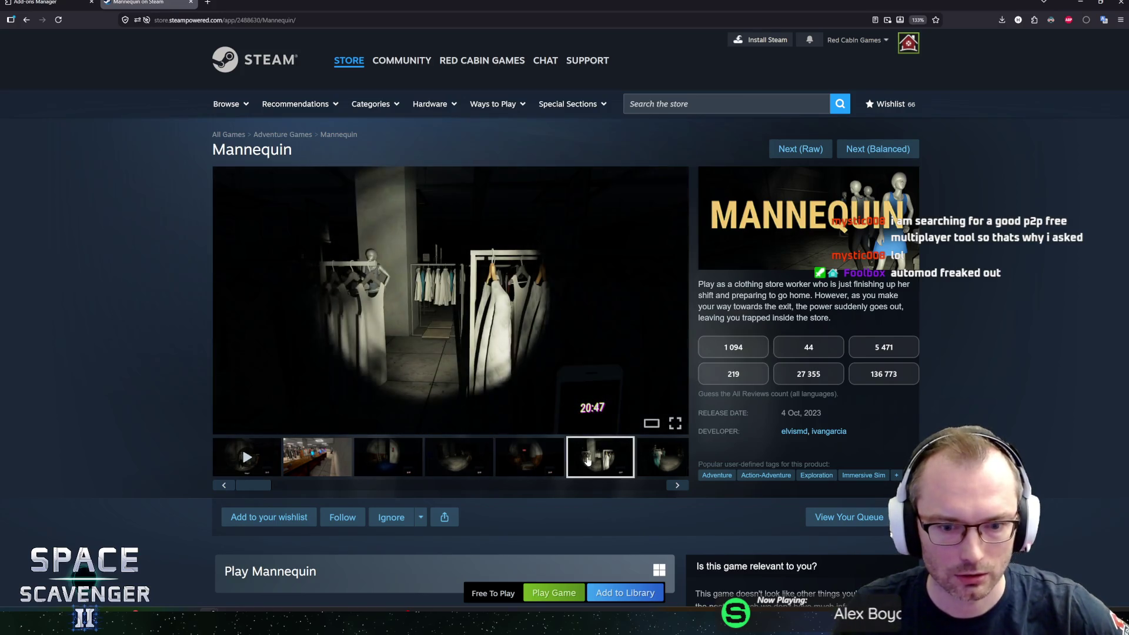
# Guess 1 094 as Mannequin's review count, revealing the correct 219.
pyautogui.scroll(-1, 588, 460)
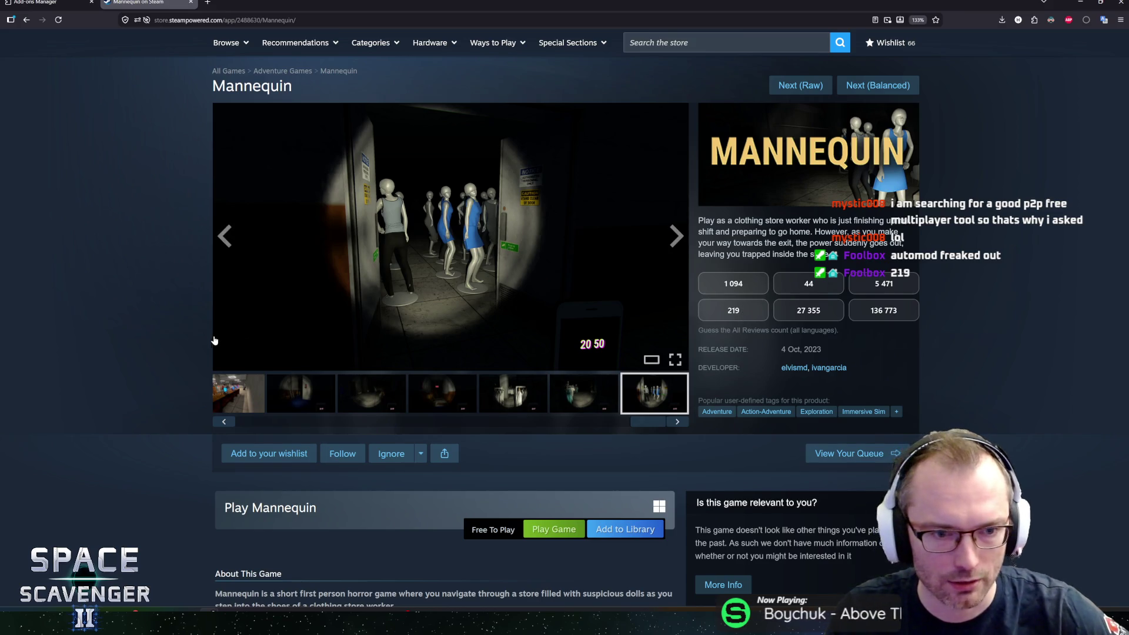
pyautogui.scroll(-2, 200, 338)
pyautogui.scroll(3, 176, 349)
pyautogui.scroll(-3, 162, 360)
pyautogui.scroll(3, 157, 365)
pyautogui.scroll(-6, 154, 368)
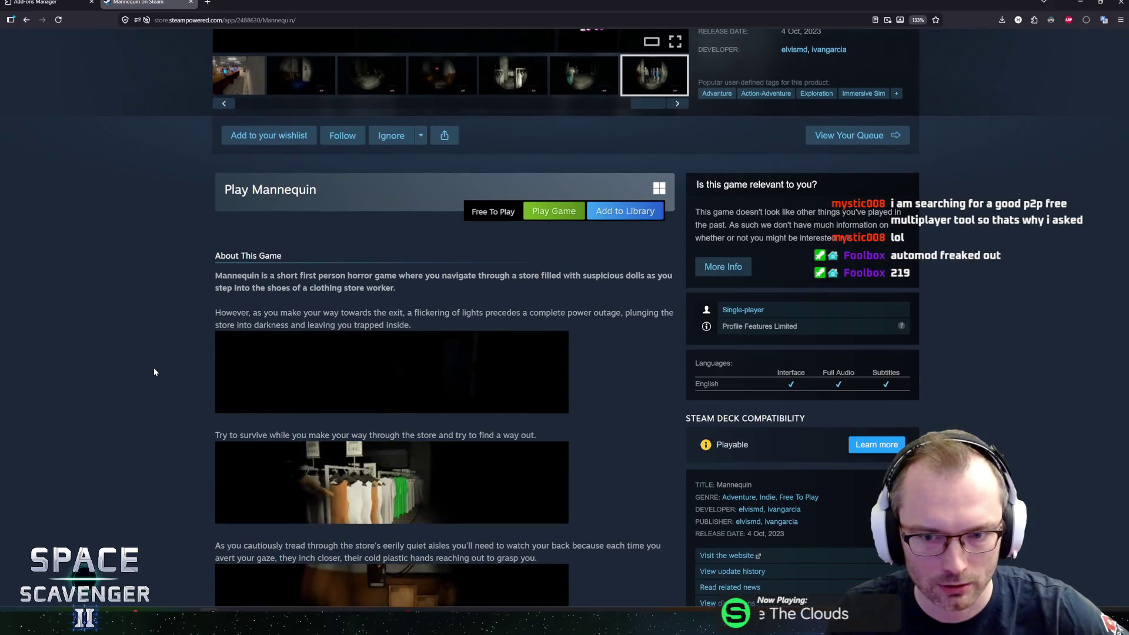
pyautogui.scroll(6, 146, 350)
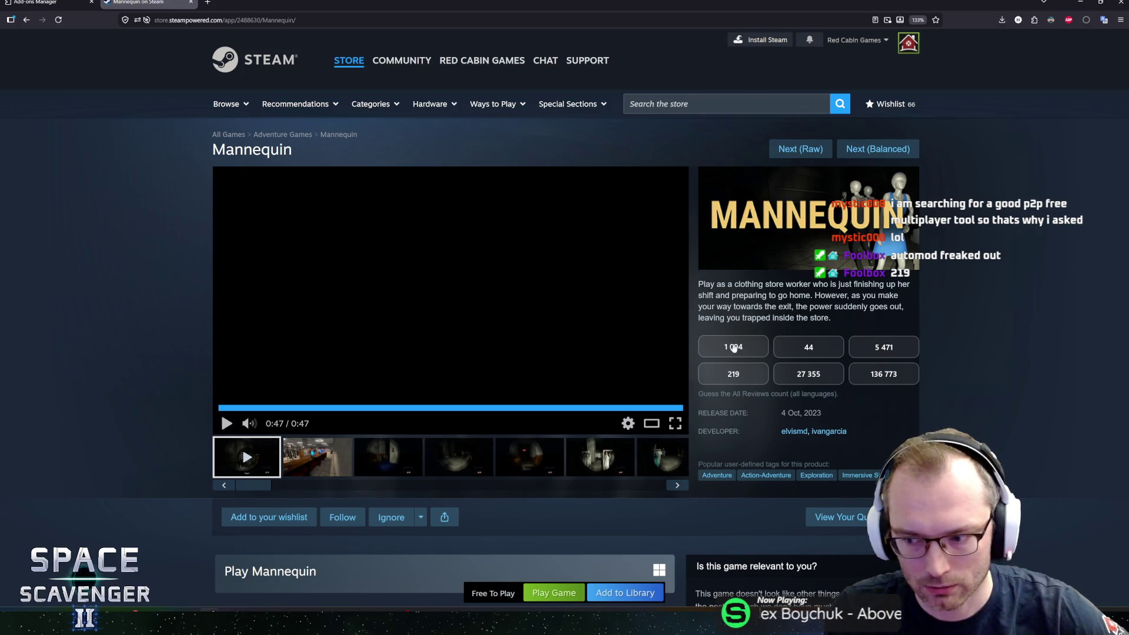
pyautogui.click(747, 349)
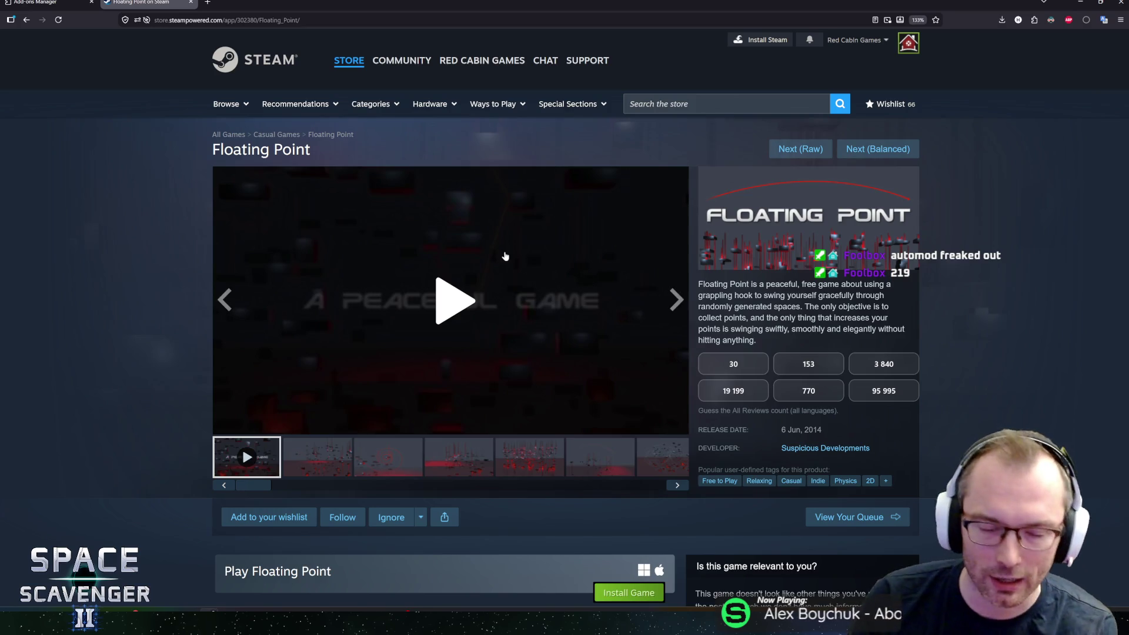
# Start the Floating Point trailer playing.
pyautogui.click(514, 292)
pyautogui.scroll(-3, 479, 428)
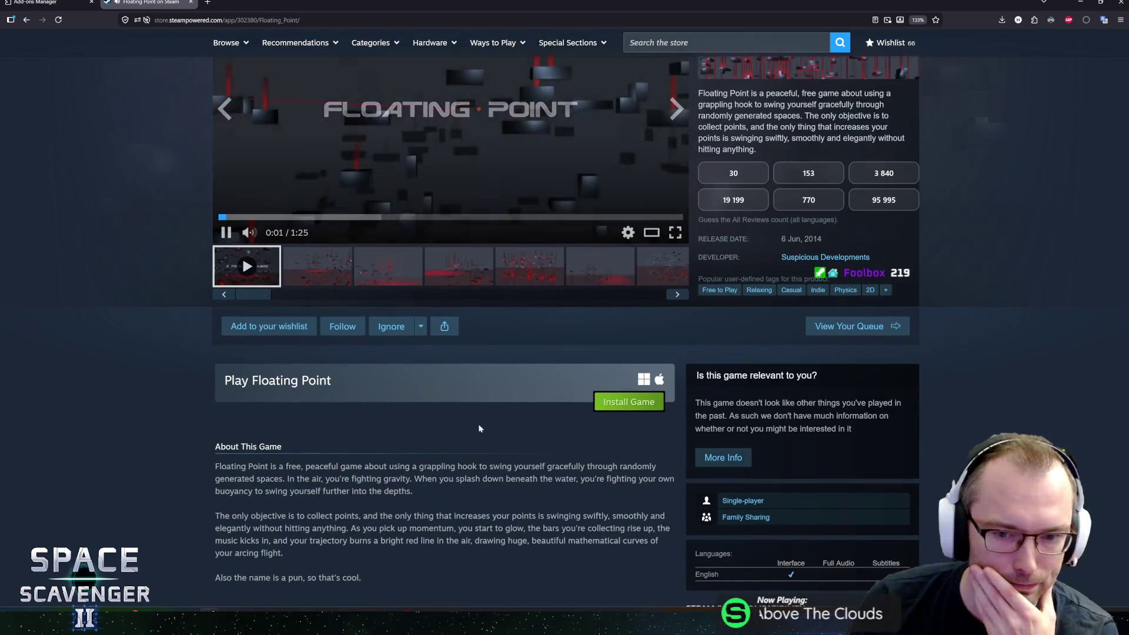
pyautogui.scroll(3, 225, 367)
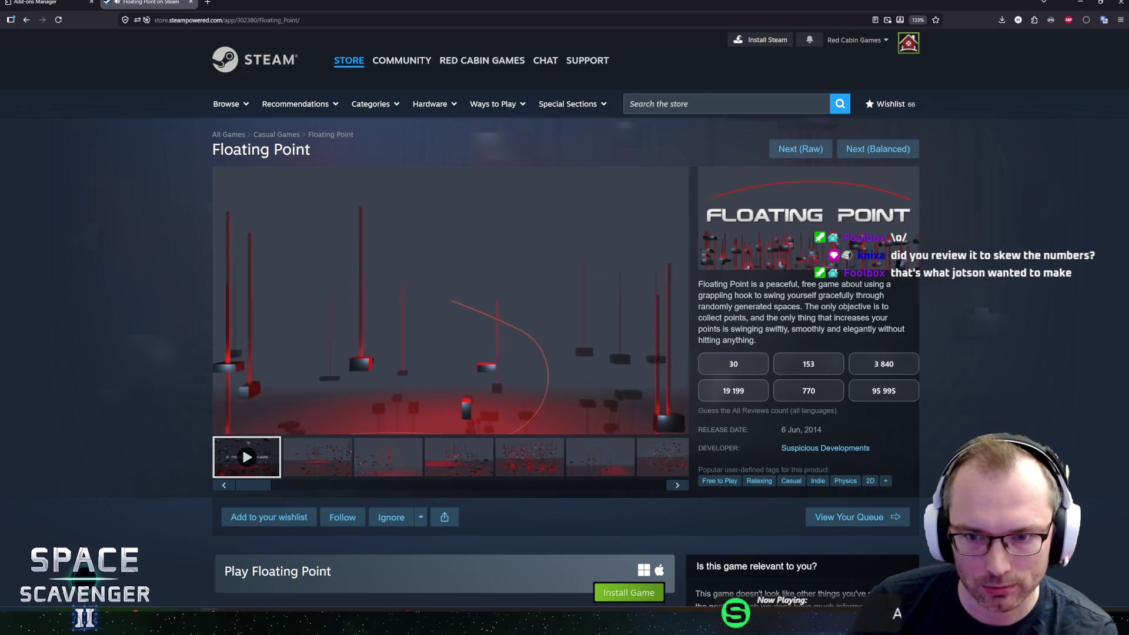
pyautogui.moveTo(281, 350)
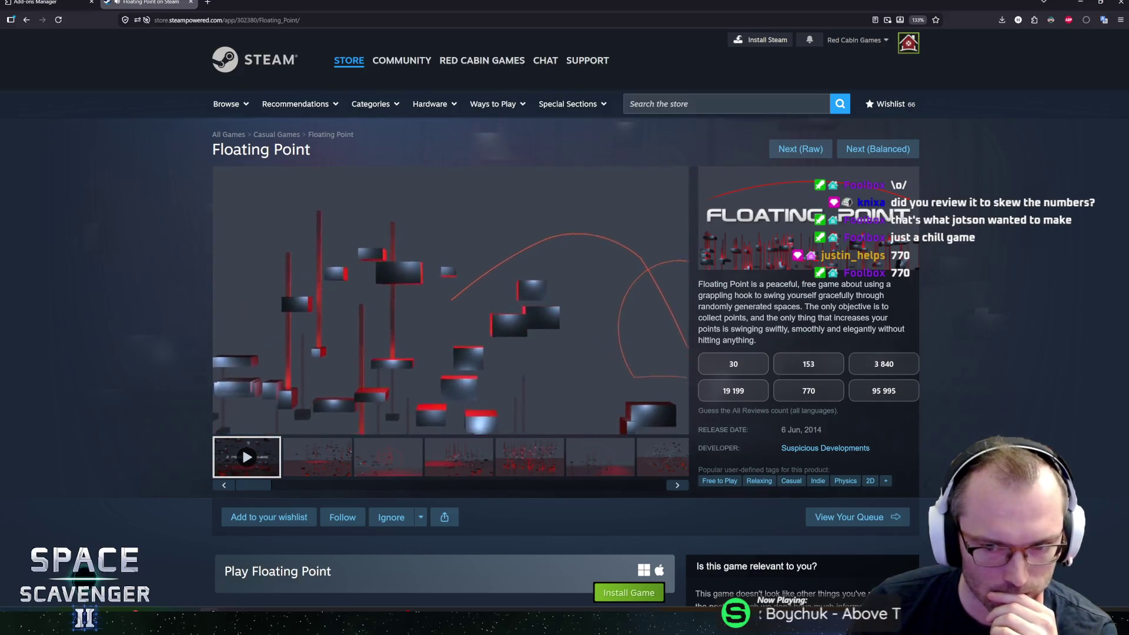
# Select and deselect the 2014 release year, then pause the trailer near its end.
pyautogui.doubleClick(812, 430)
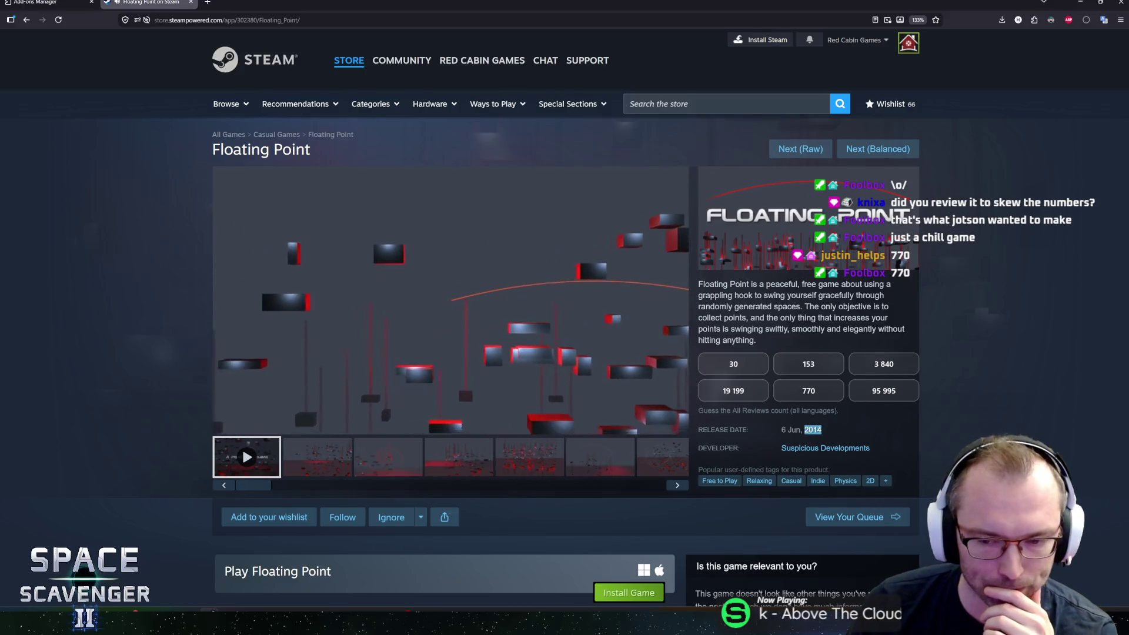
pyautogui.click(812, 430)
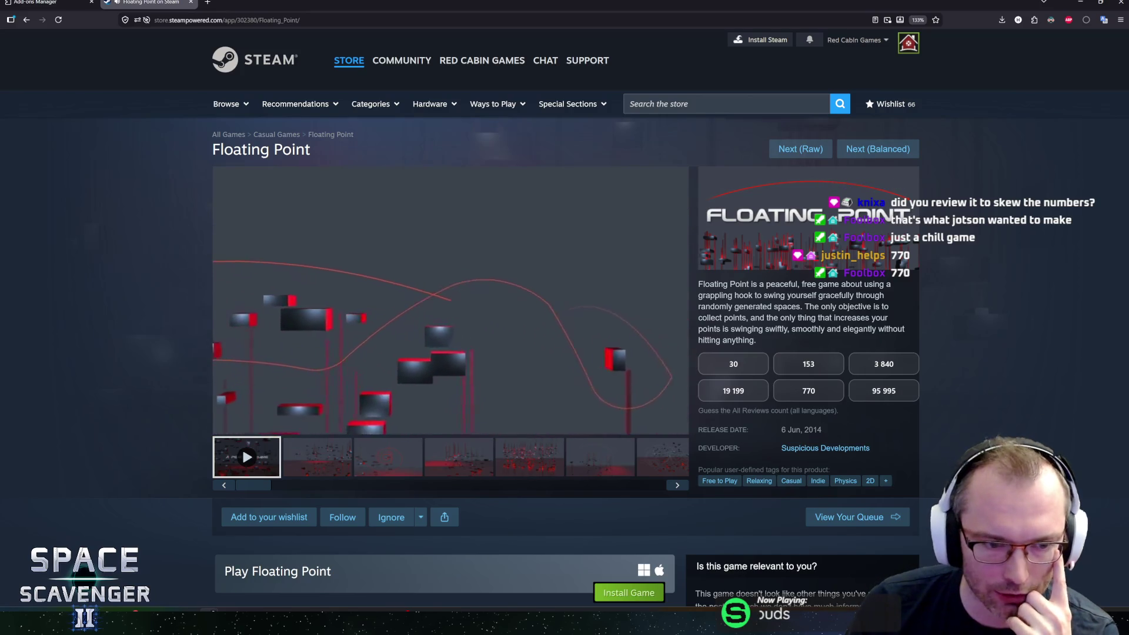
pyautogui.moveTo(268, 426)
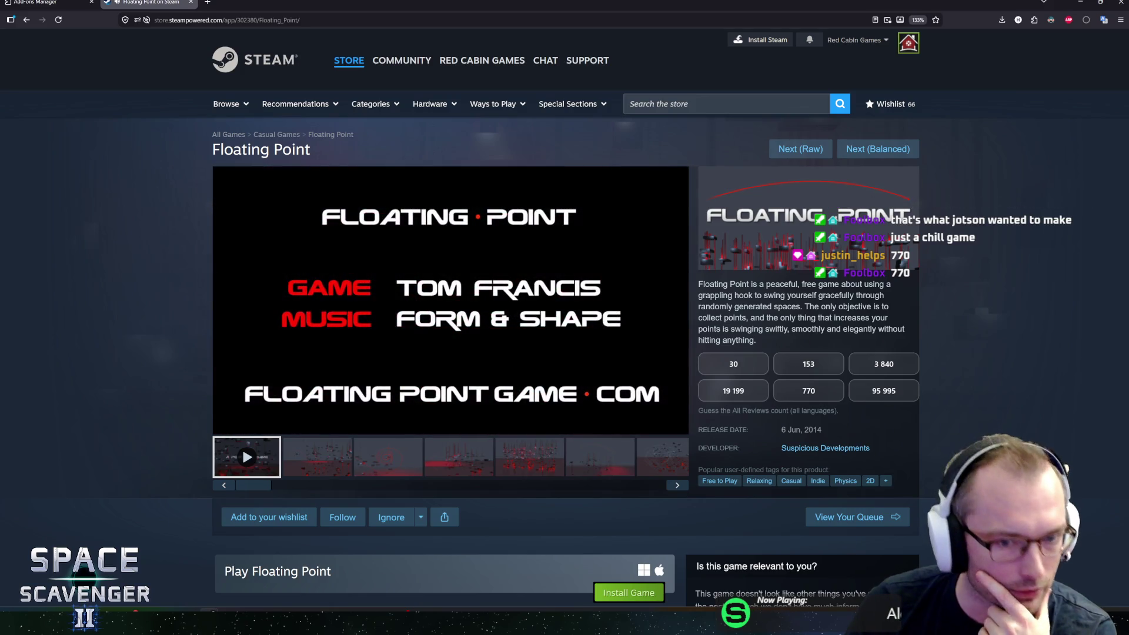
pyautogui.click(414, 326)
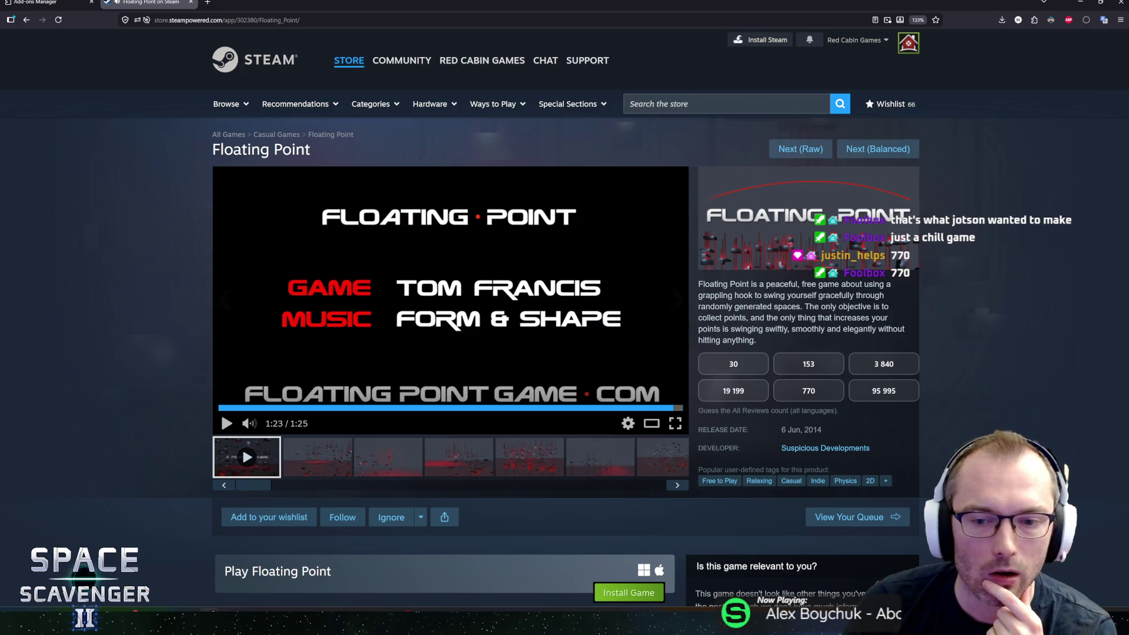
# Highlight the line explaining the review-count guess on Floating Point's store page.
pyautogui.moveTo(698, 410); pyautogui.dragTo(831, 410)
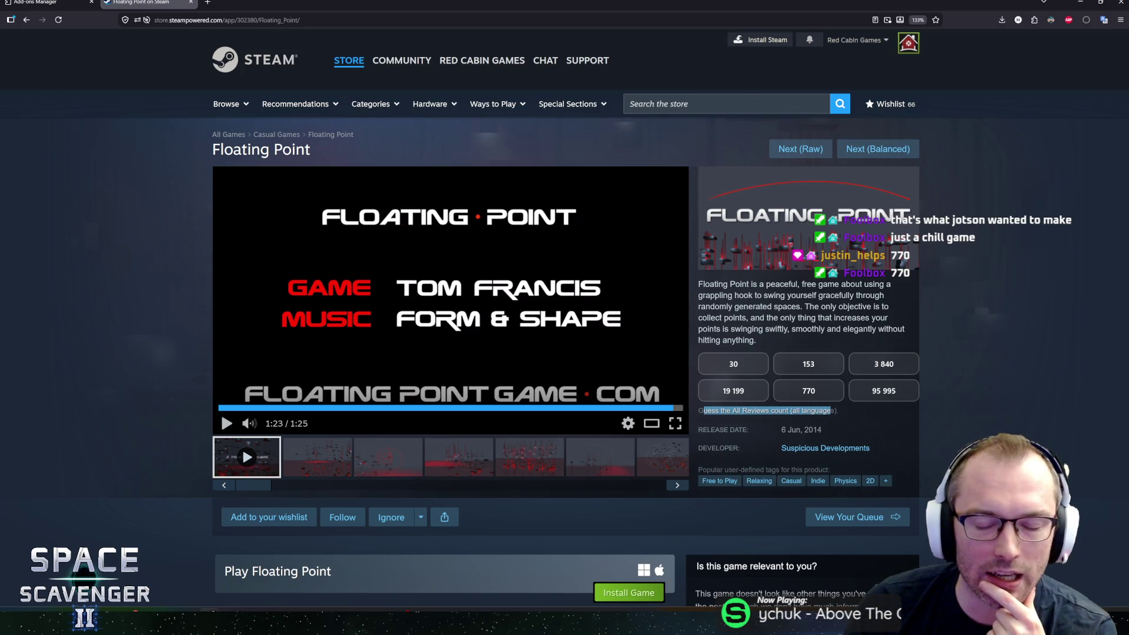
pyautogui.click(831, 411)
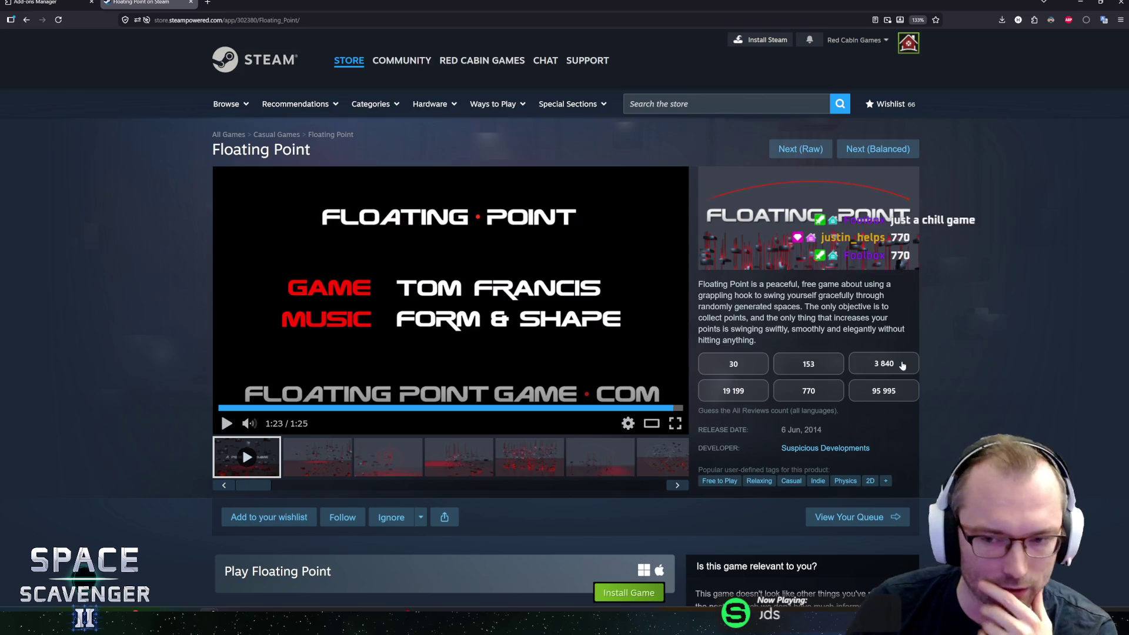
pyautogui.scroll(-2, 942, 364)
pyautogui.scroll(2, 941, 370)
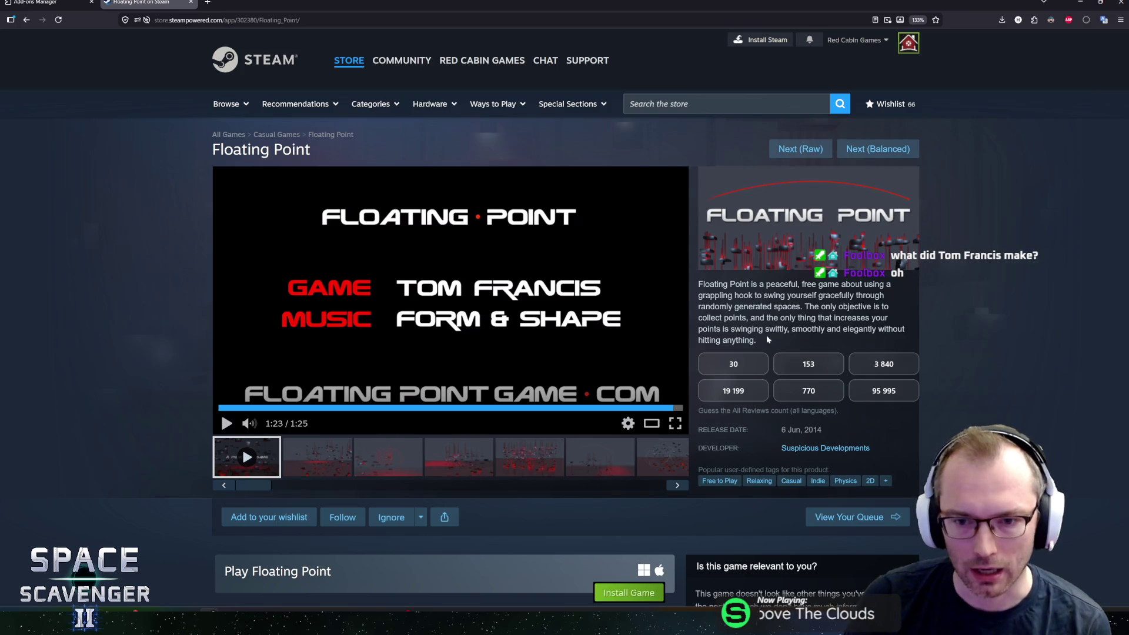
# Read through Floating Point's short game description, highlighting it line by line.
pyautogui.moveTo(737, 340)
pyautogui.mouseDown()
pyautogui.moveTo(714, 285)
pyautogui.moveTo(741, 306)
pyautogui.moveTo(743, 340)
pyautogui.moveTo(709, 284)
pyautogui.mouseUp()
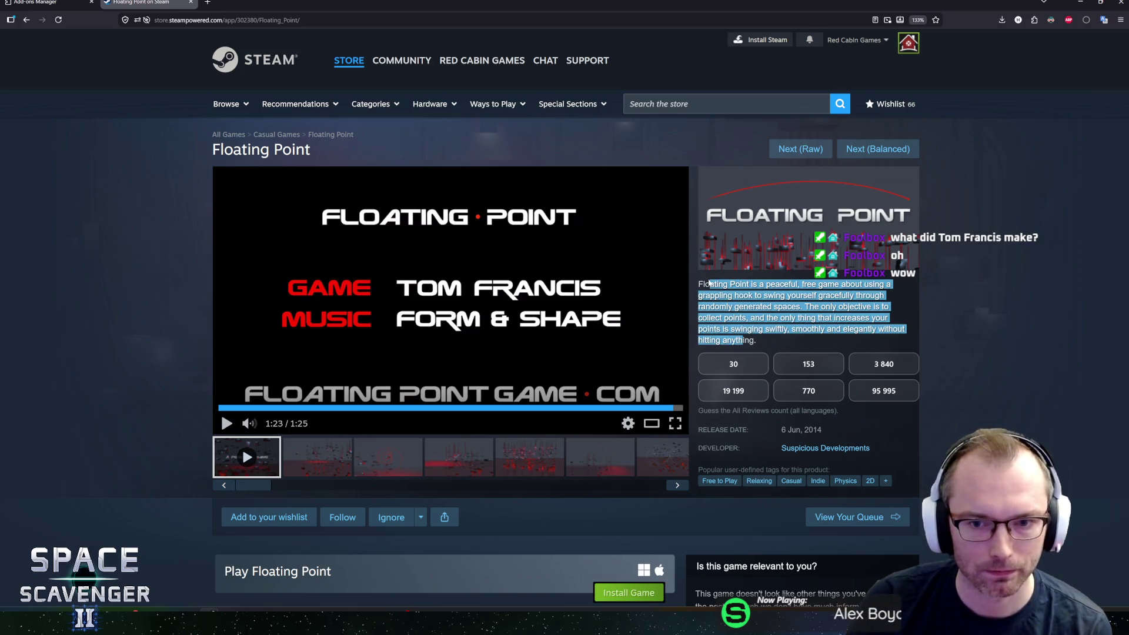
pyautogui.click(805, 325)
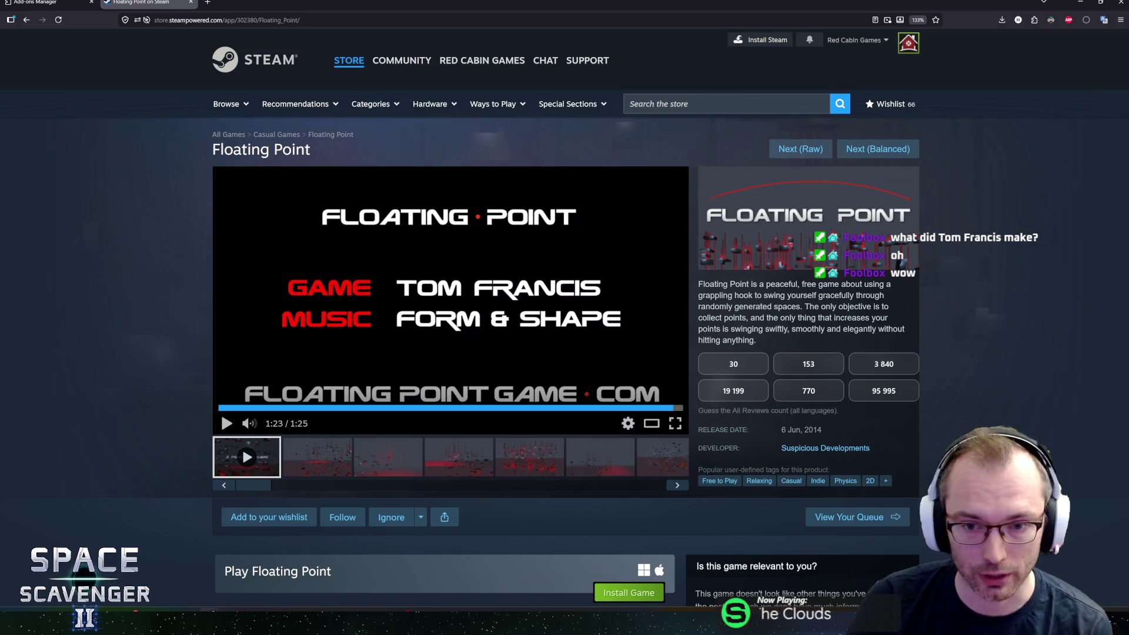
pyautogui.moveTo(700, 284)
pyautogui.mouseDown()
pyautogui.moveTo(891, 329)
pyautogui.moveTo(764, 340)
pyautogui.mouseUp()
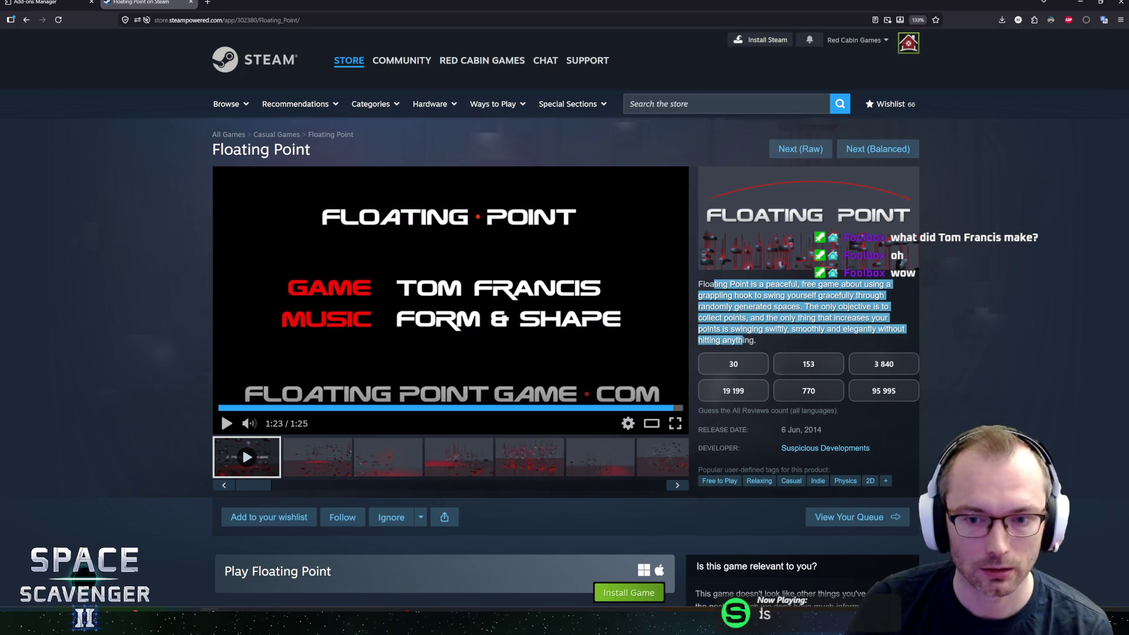
pyautogui.click(764, 340)
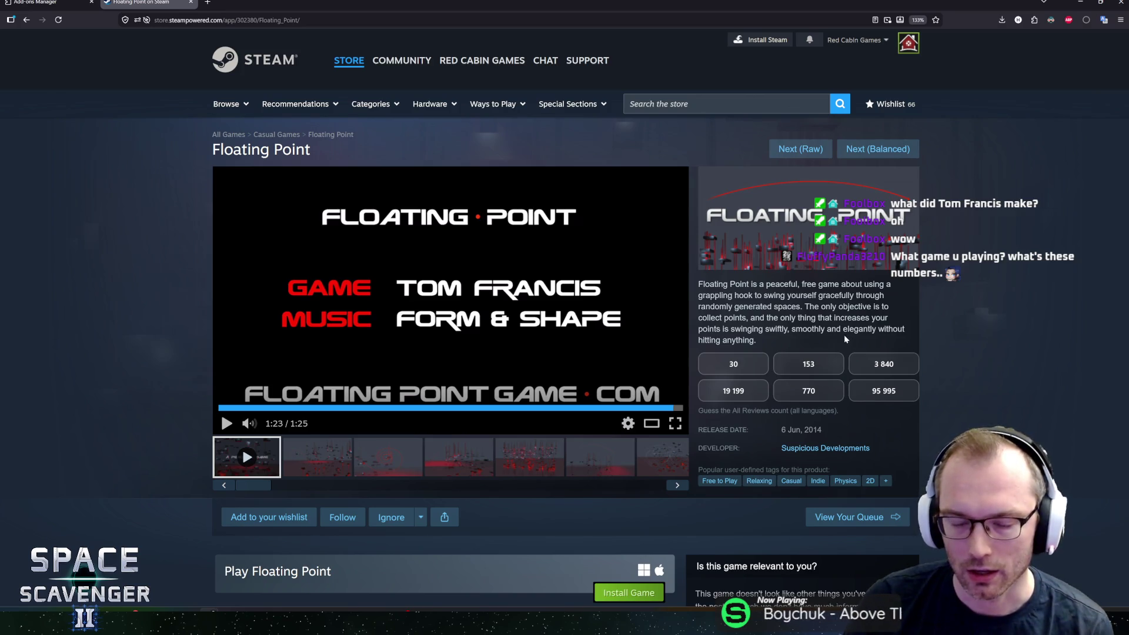
pyautogui.scroll(-5, 711, 304)
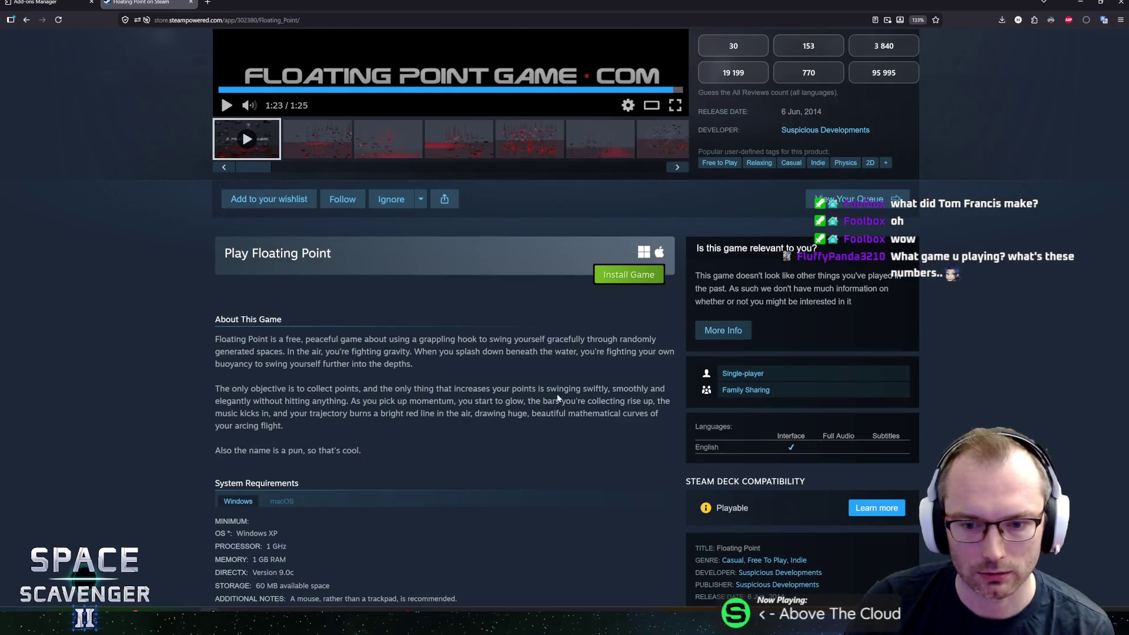
pyautogui.scroll(5, 883, 378)
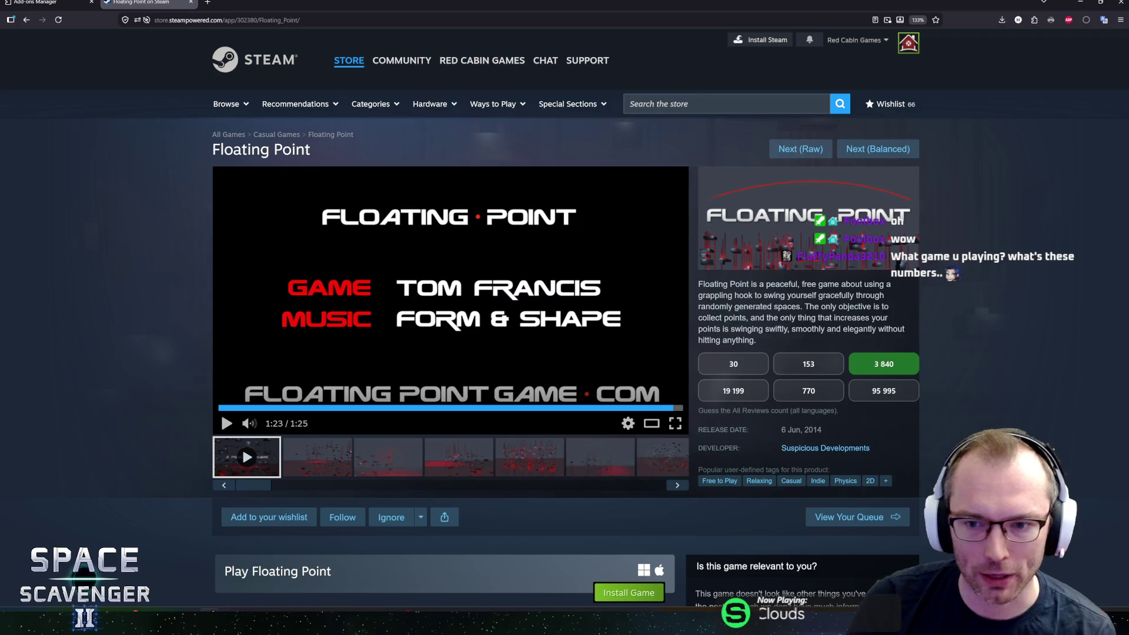
pyautogui.moveTo(875, 328); pyautogui.dragTo(703, 283)
pyautogui.click(979, 253)
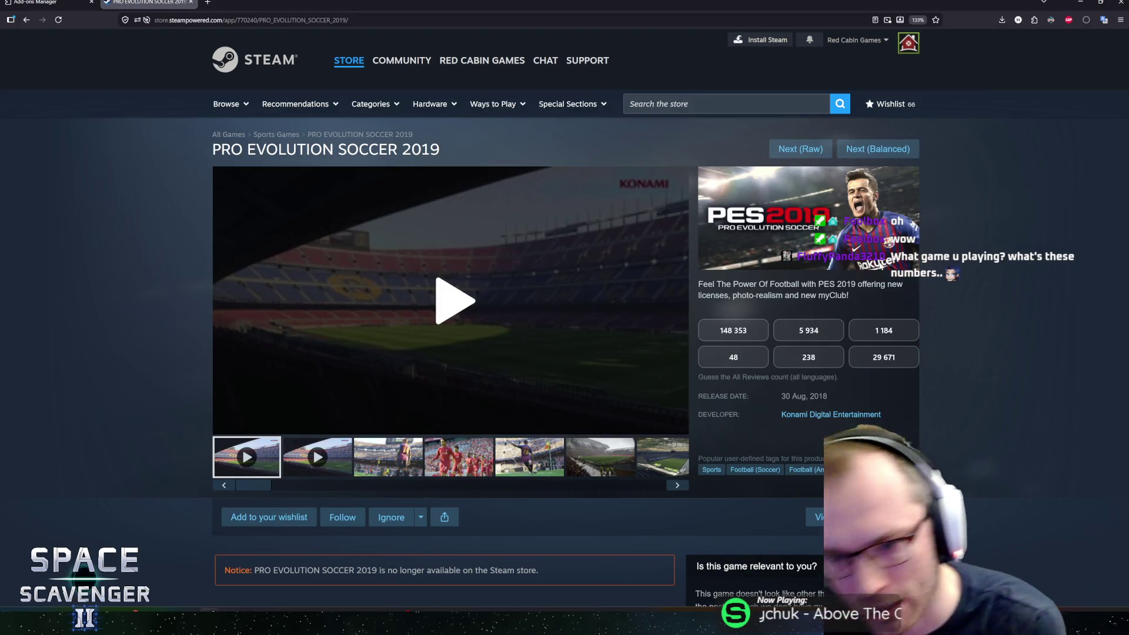
pyautogui.click(496, 386)
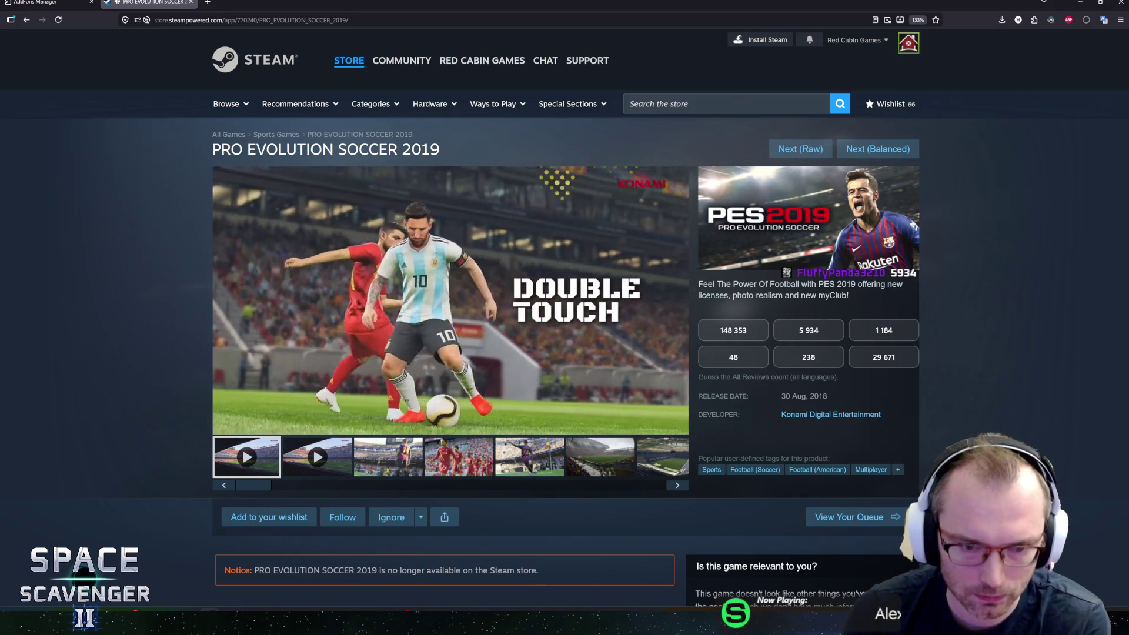
pyautogui.scroll(-5, 195, 391)
pyautogui.scroll(3, 196, 395)
pyautogui.scroll(-7, 196, 394)
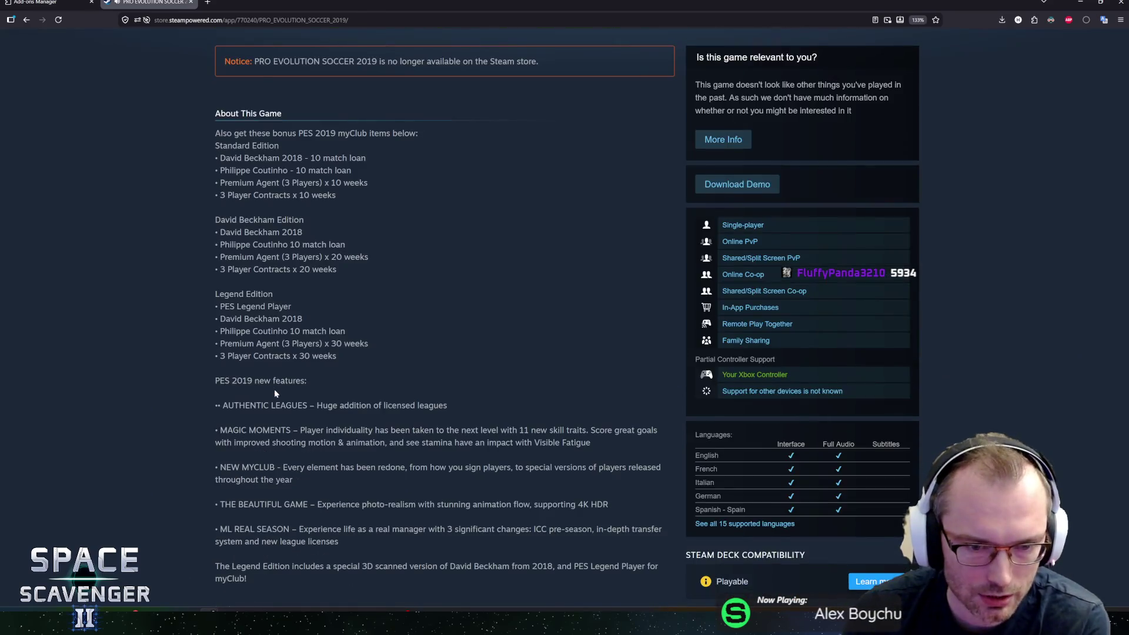
pyautogui.scroll(4, 196, 394)
pyautogui.scroll(4, 270, 380)
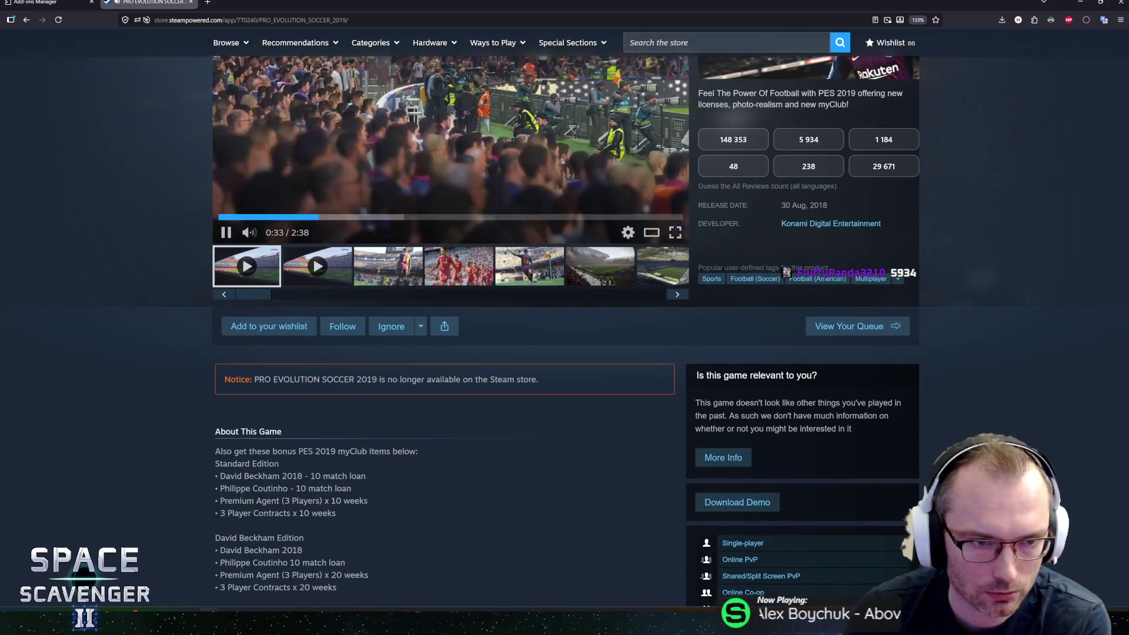
pyautogui.moveTo(271, 379)
pyautogui.mouseDown()
pyautogui.moveTo(541, 379)
pyautogui.moveTo(271, 379)
pyautogui.mouseUp()
pyautogui.click(270, 380)
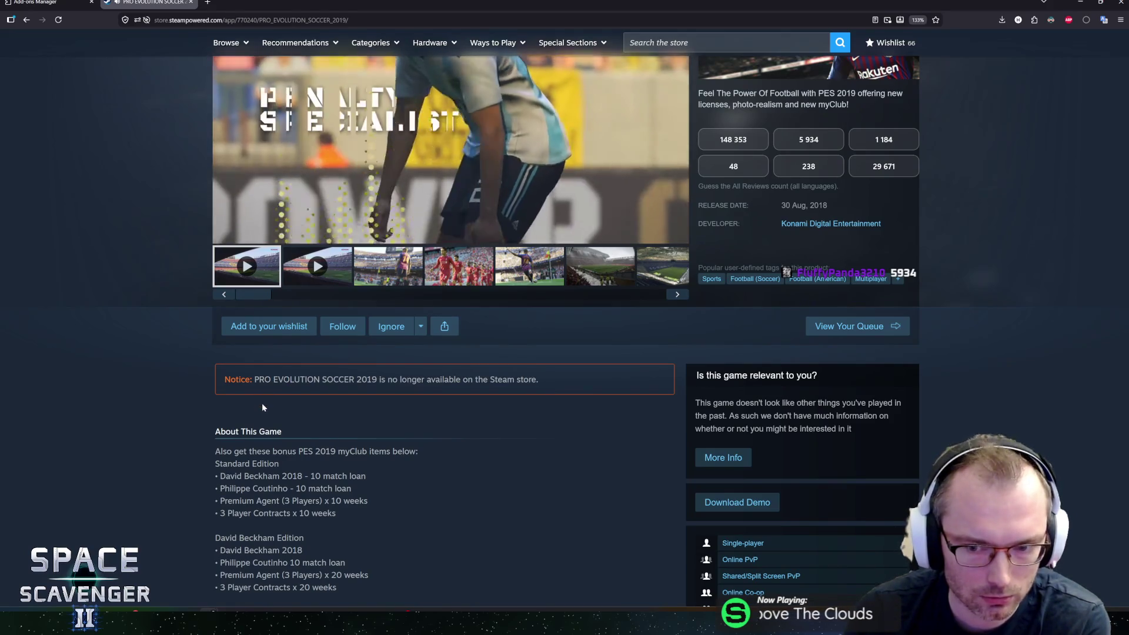
pyautogui.scroll(3, 206, 401)
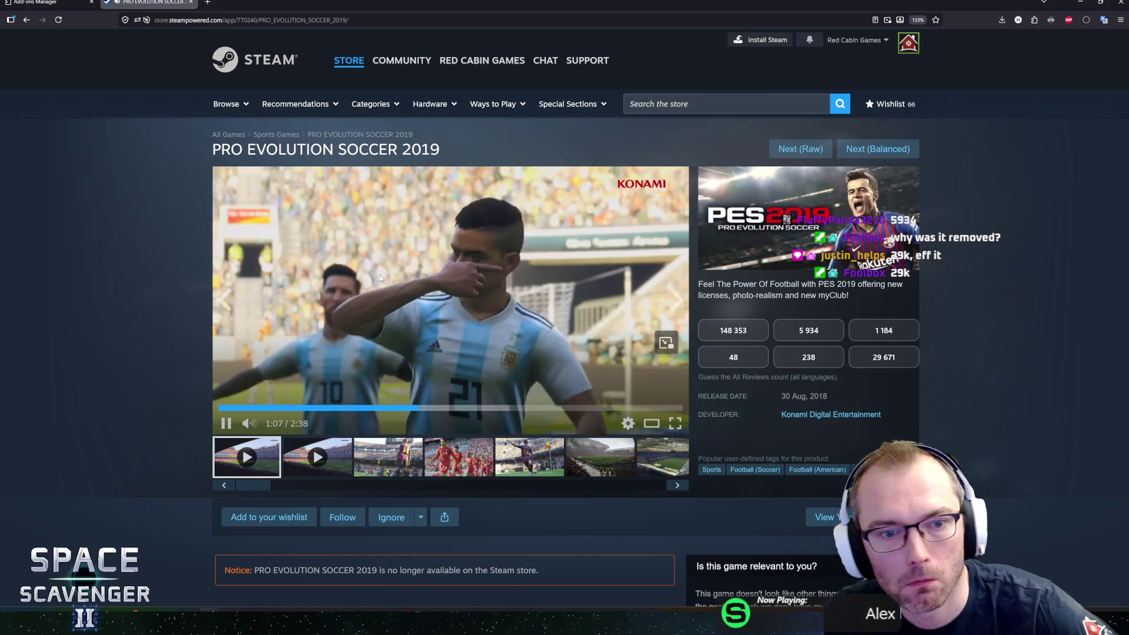
# Pause the Pro Evolution Soccer 2019 trailer and highlight the Legend Edition features text.
pyautogui.click(440, 280)
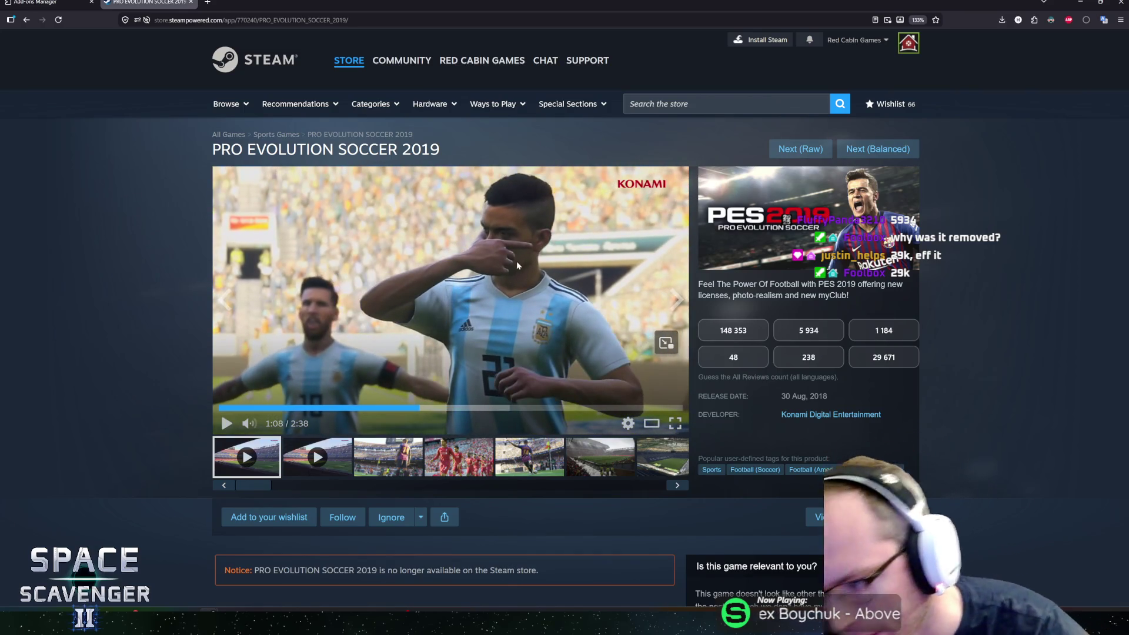
pyautogui.scroll(-5, 304, 393)
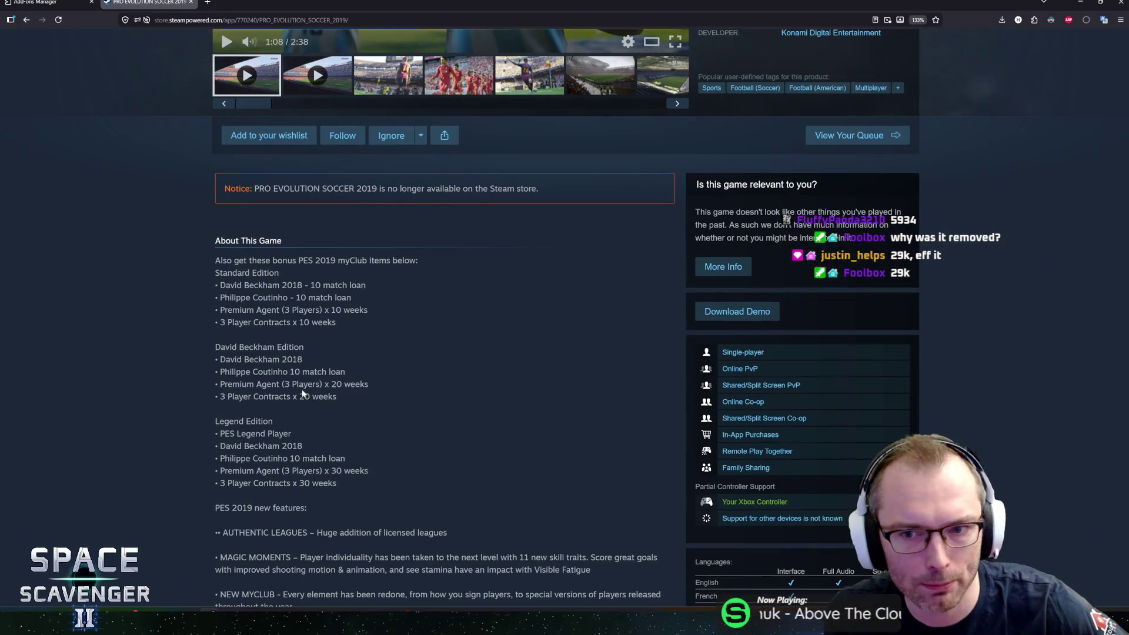
pyautogui.scroll(-4, 302, 390)
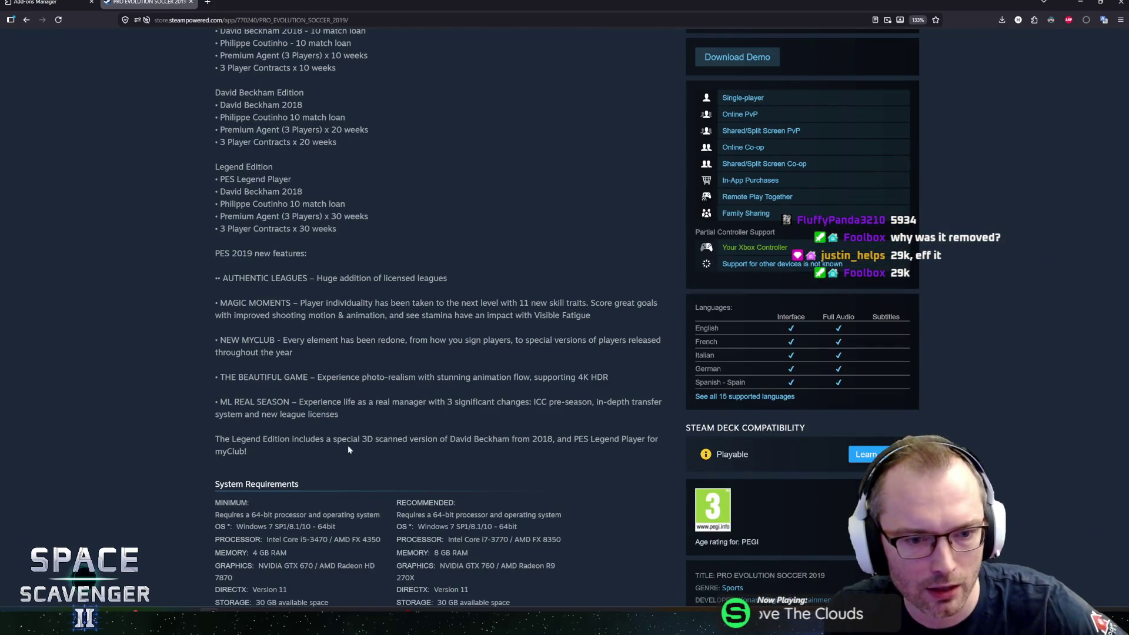
pyautogui.moveTo(248, 447)
pyautogui.mouseDown()
pyautogui.moveTo(215, 402)
pyautogui.moveTo(215, 185)
pyautogui.mouseUp()
pyautogui.moveTo(215, 167)
pyautogui.mouseDown()
pyautogui.moveTo(235, 171)
pyautogui.moveTo(291, 402)
pyautogui.moveTo(330, 414)
pyautogui.moveTo(220, 129)
pyautogui.mouseUp()
pyautogui.scroll(3, 231, 188)
# Highlight parts of the editions and features description while scrolling the page.
pyautogui.moveTo(228, 208)
pyautogui.mouseDown()
pyautogui.moveTo(330, 440)
pyautogui.moveTo(464, 545)
pyautogui.mouseUp()
pyautogui.click(202, 295)
pyautogui.moveTo(241, 234)
pyautogui.mouseDown()
pyautogui.moveTo(303, 297)
pyautogui.moveTo(372, 503)
pyautogui.mouseUp()
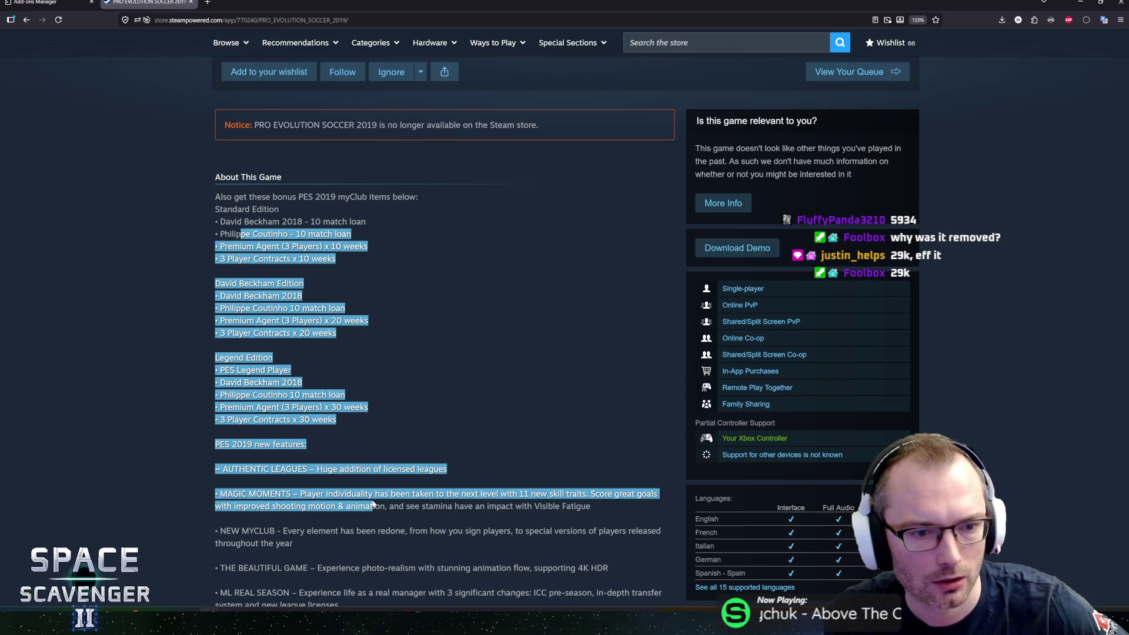
pyautogui.click(372, 503)
pyautogui.scroll(-4, 368, 500)
pyautogui.scroll(-2, 280, 458)
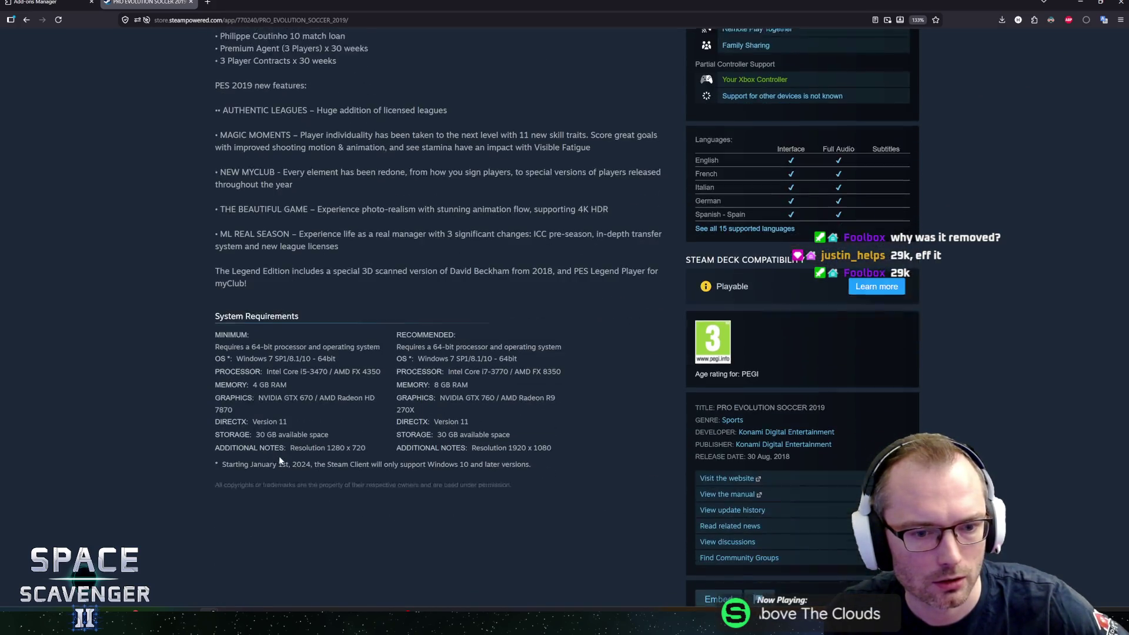
pyautogui.scroll(7, 283, 446)
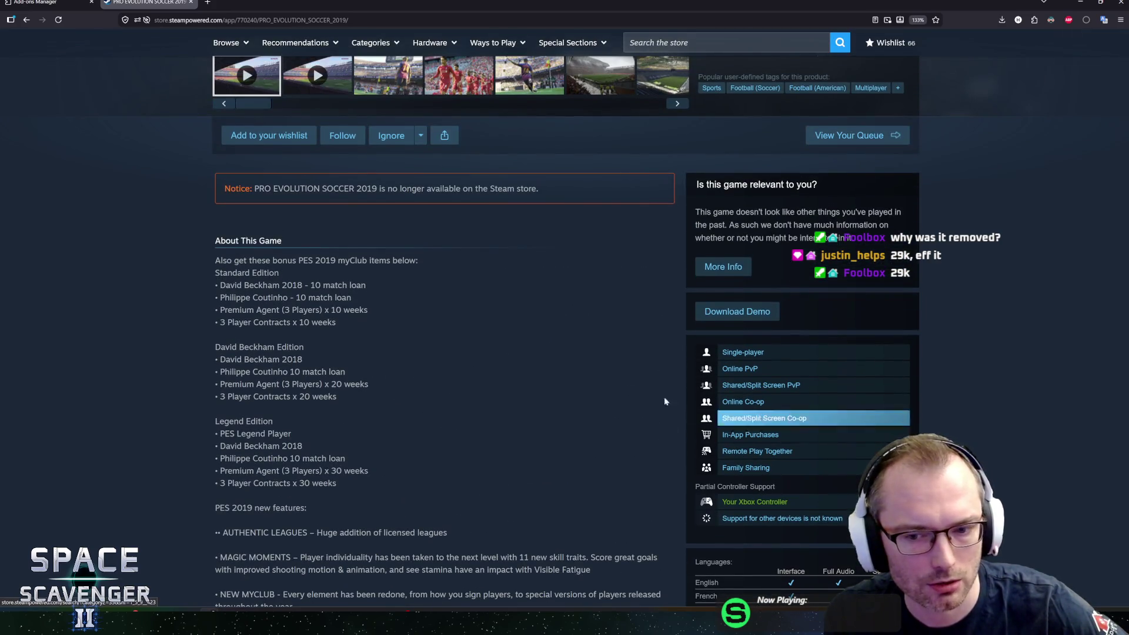
pyautogui.scroll(8, 503, 370)
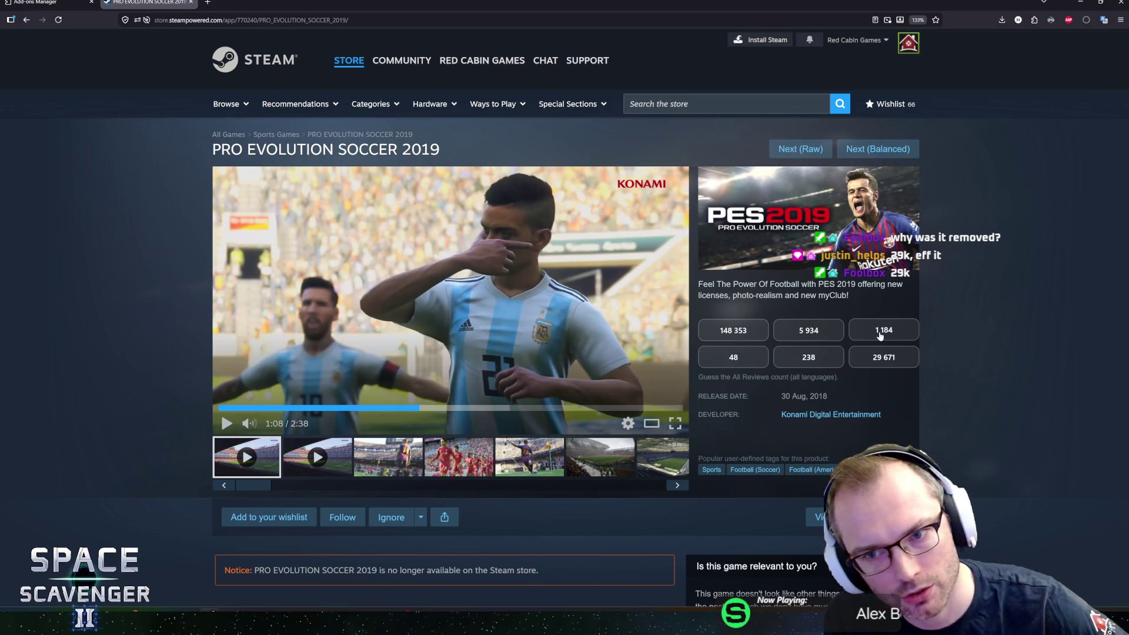
# Highlight the removal notice, guess 29 671 reviews, then close the store page.
pyautogui.scroll(-4, 480, 434)
pyautogui.moveTo(244, 316); pyautogui.dragTo(532, 321)
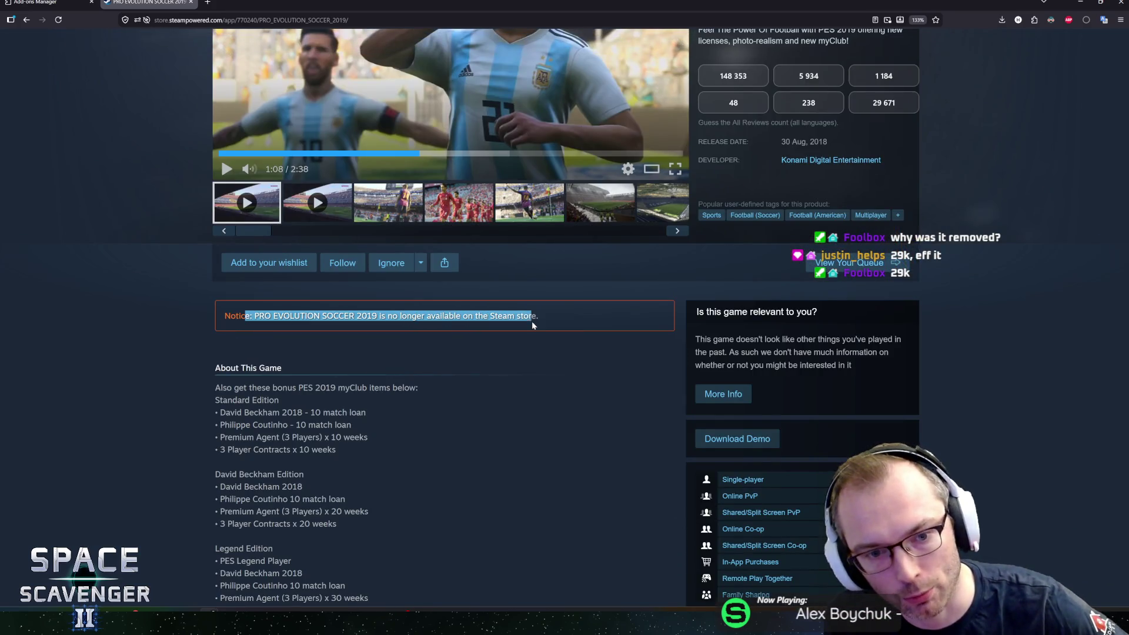
pyautogui.click(532, 321)
pyautogui.scroll(4, 531, 324)
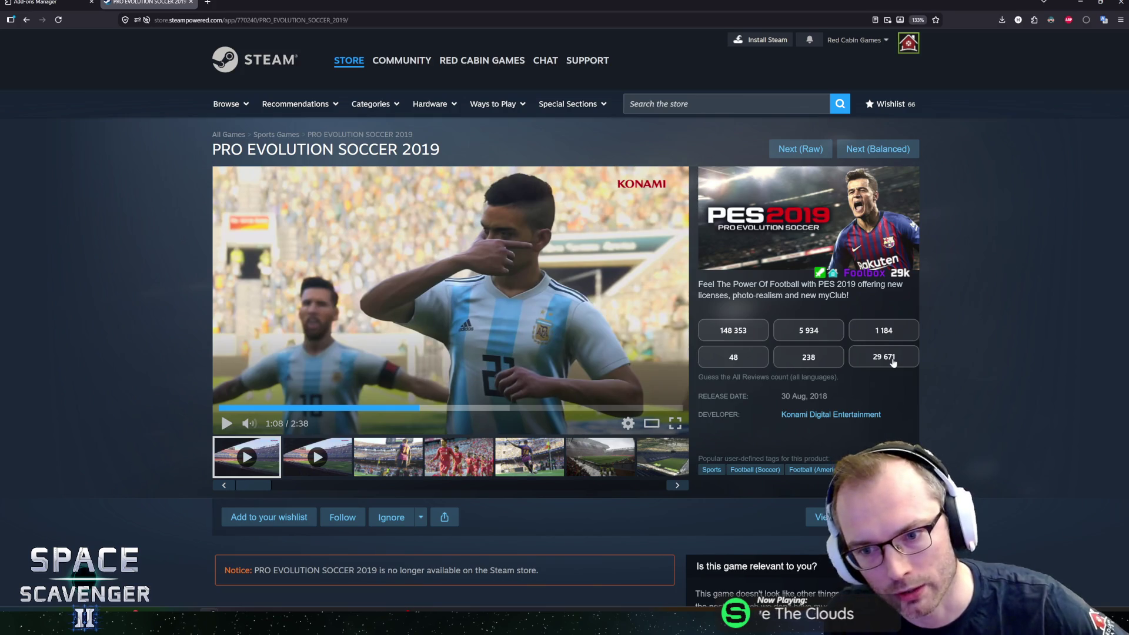
pyautogui.click(893, 362)
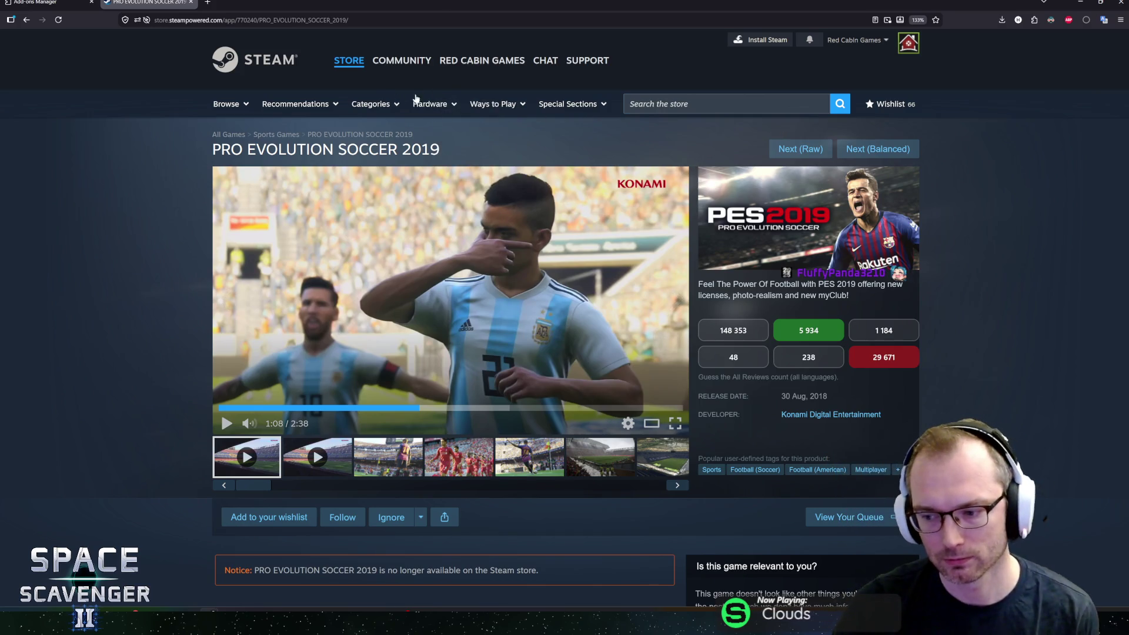
pyautogui.hotkey('ctrl', 'w')
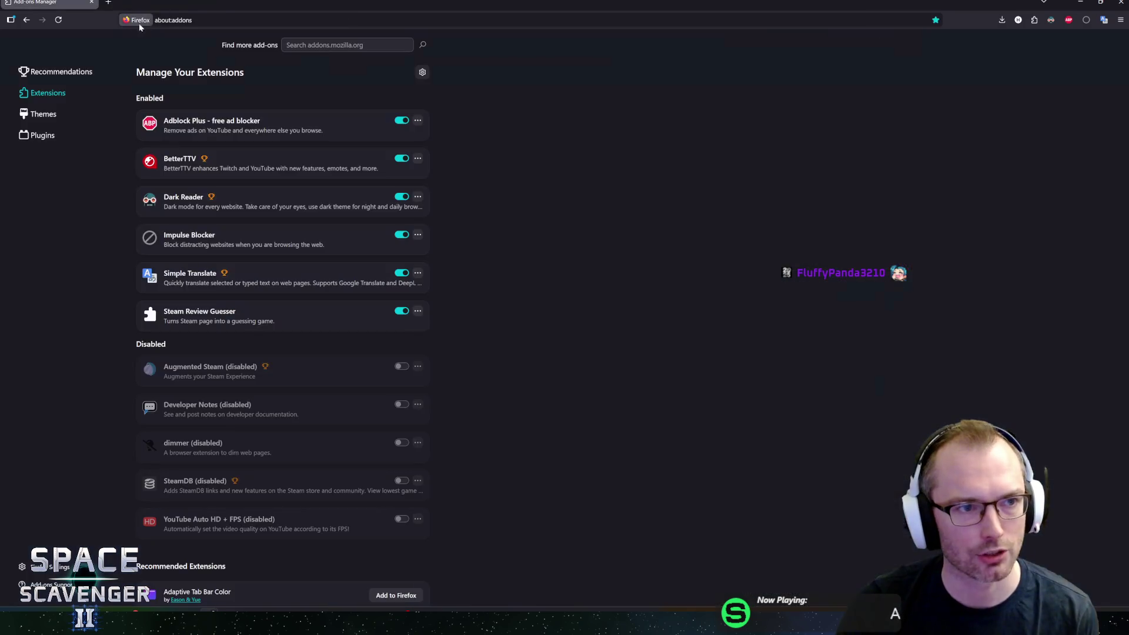
# Close the remaining Firefox Add-ons tab so the Unity Editor is in front.
pyautogui.hotkey('ctrl', 'w')
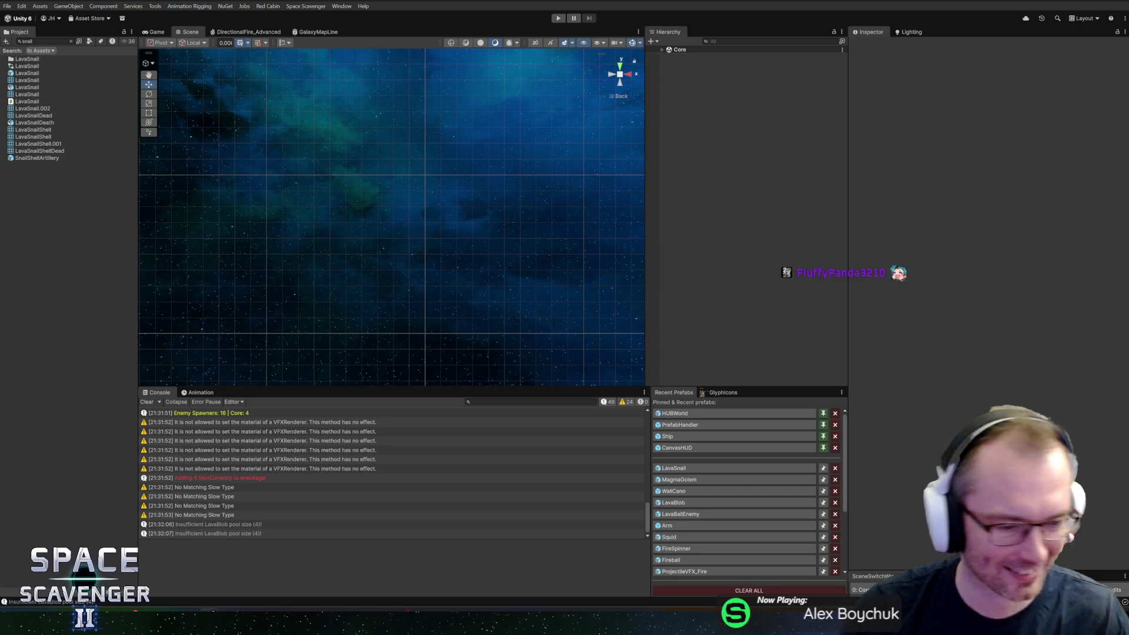
# Switch to GitHub Desktop to check space-scavenger-2 has no local changes on master.
pyautogui.hotkey('alt', 'Tab')
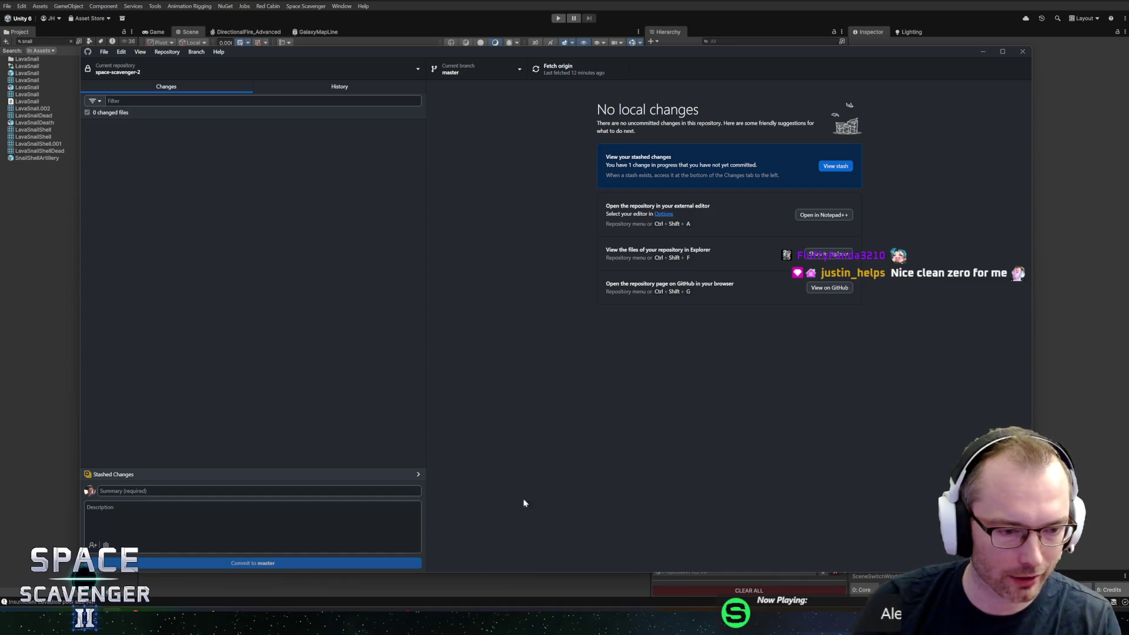
pyautogui.moveTo(132, 617)
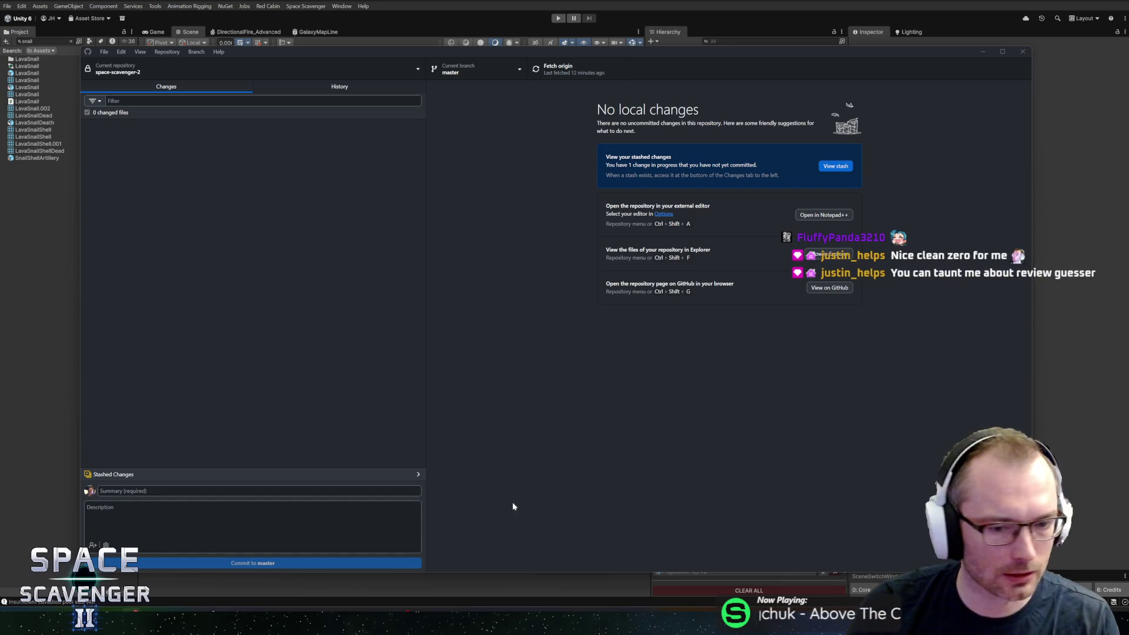
# Move 'Improve Inferno visibility' to Completed, 'Miniboss 2 in 3rd sector' to In Progress, then expand Core in Unity.
pyautogui.moveTo(230, 607)
pyautogui.click(177, 576)
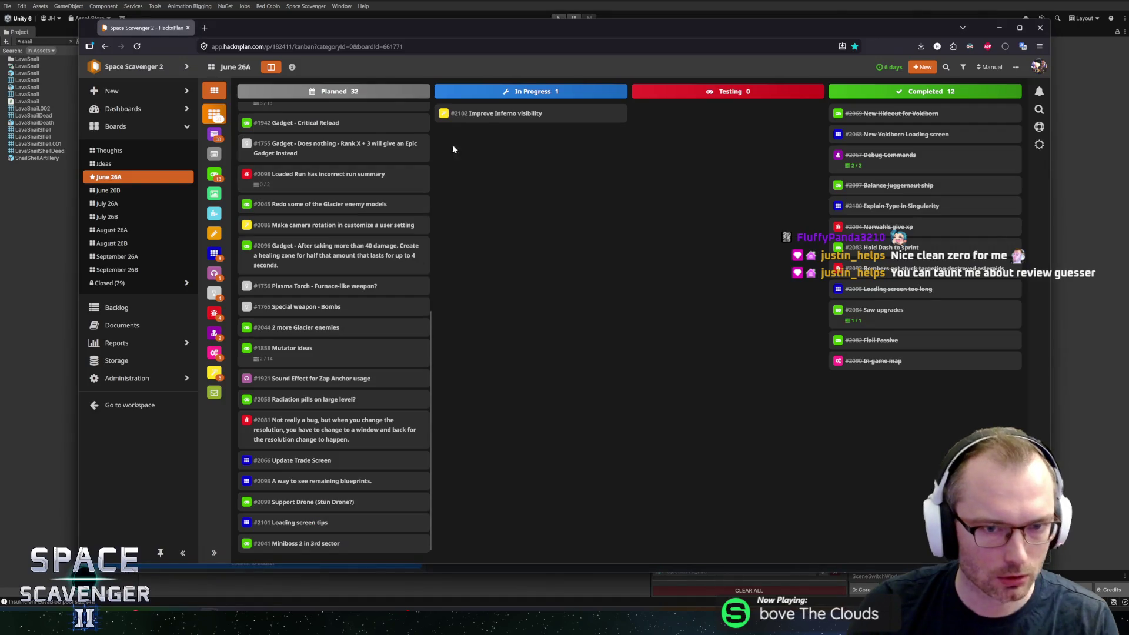
pyautogui.moveTo(480, 114); pyautogui.dragTo(917, 115)
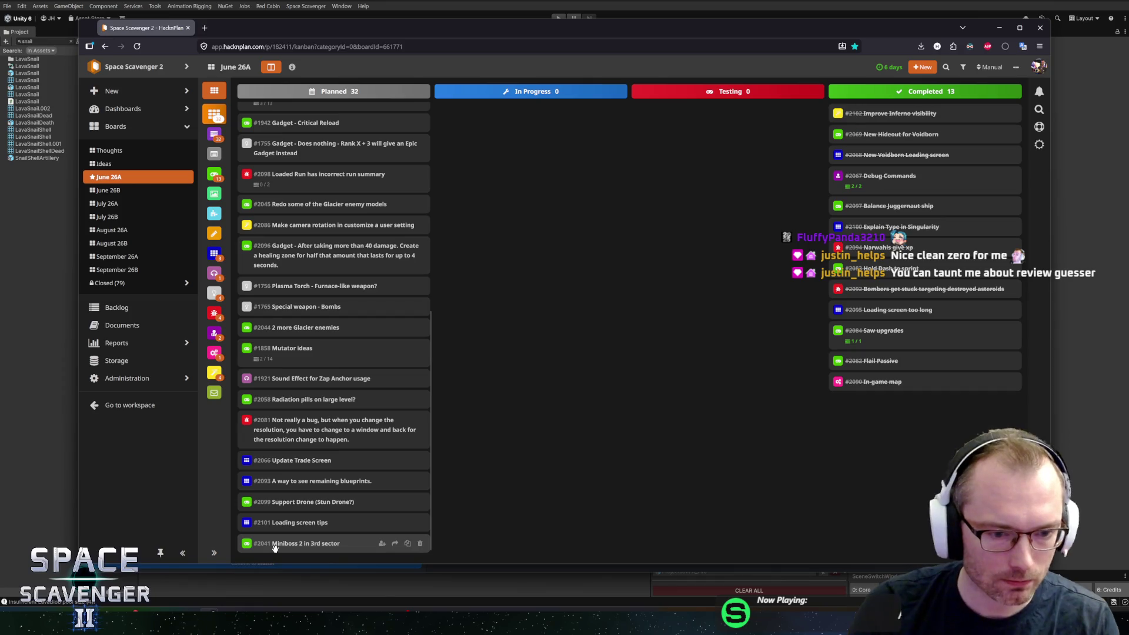
pyautogui.moveTo(275, 546); pyautogui.dragTo(575, 417)
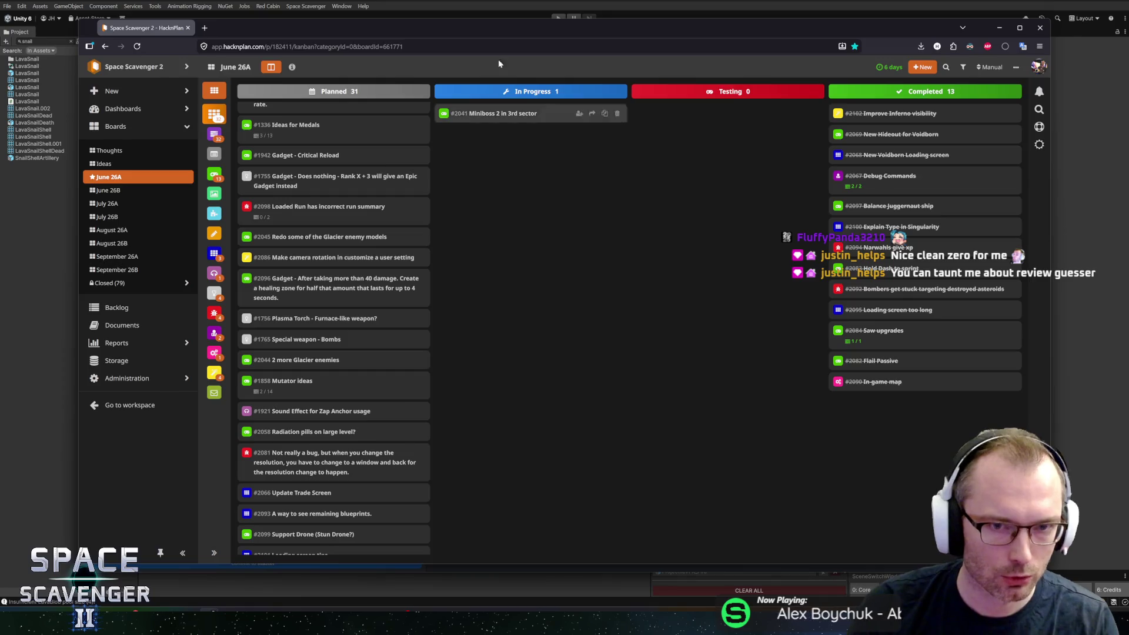
pyautogui.hotkey('alt', 'Tab')
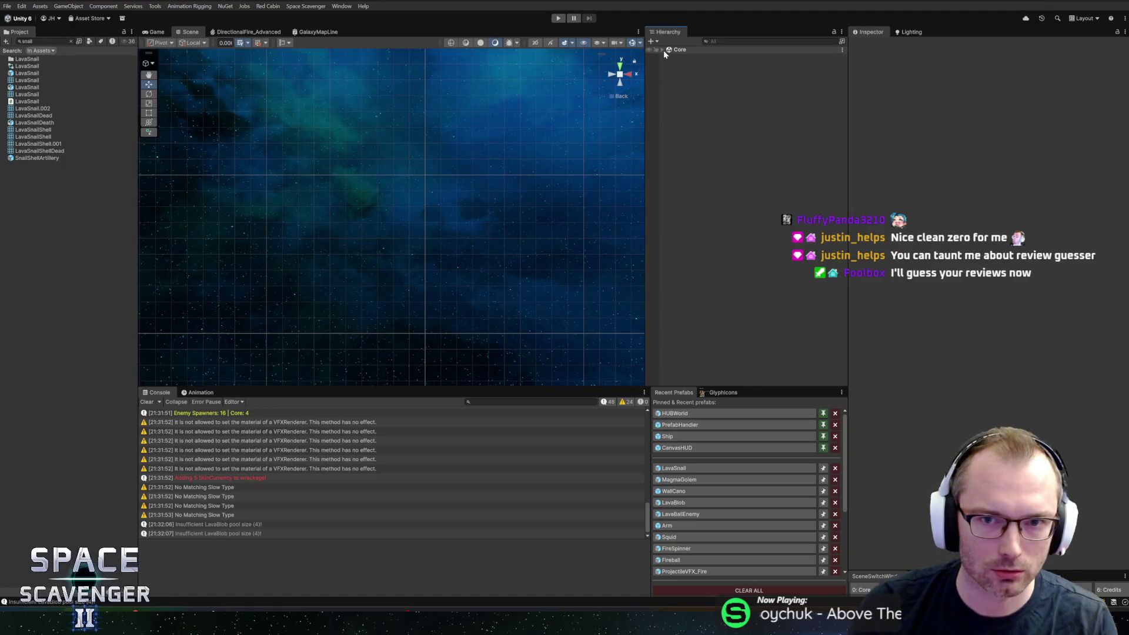
pyautogui.click(663, 51)
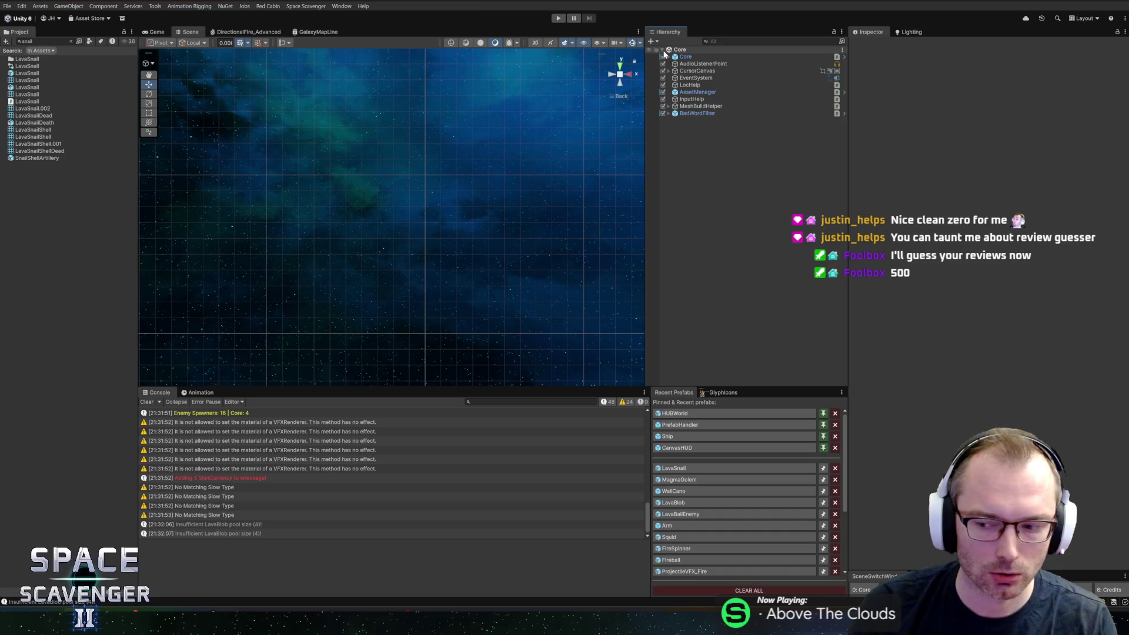
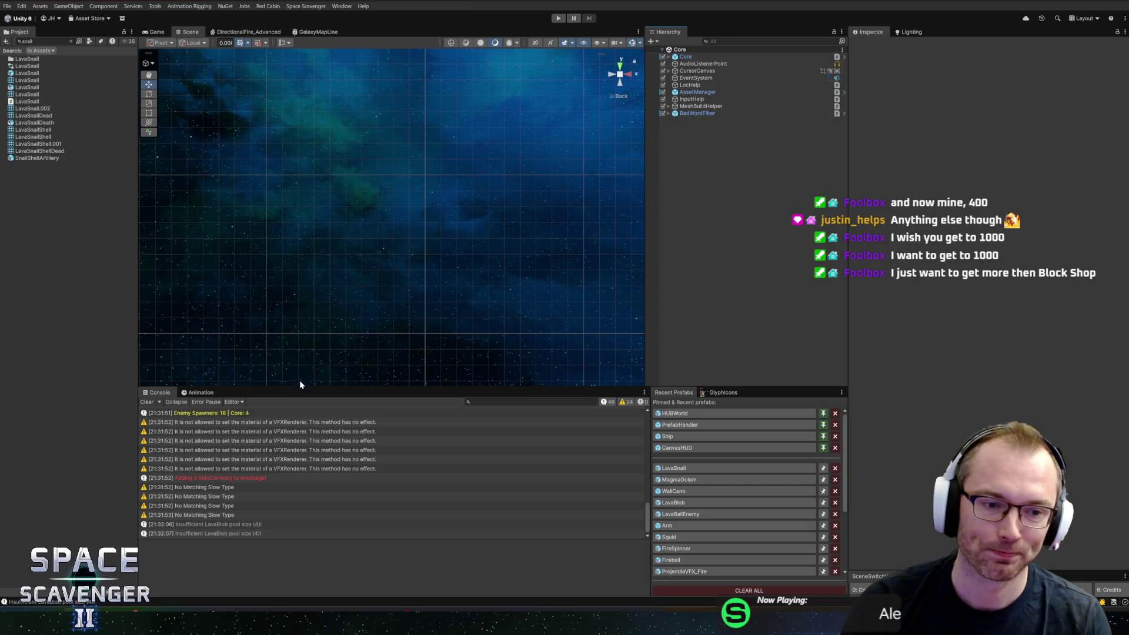
# Lower the Scene/Console splitter slightly and clear the snail search in the Project browser.
pyautogui.moveTo(307, 386); pyautogui.dragTo(303, 394)
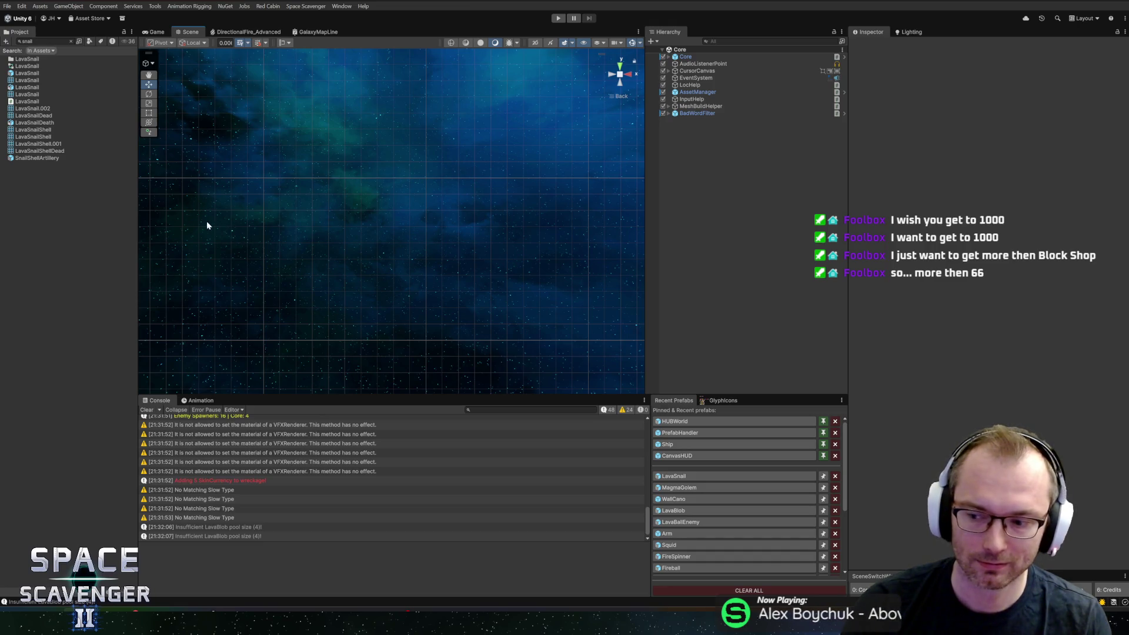
pyautogui.click(71, 41)
# Collapse PF_Damage and PF_Level, then expand PF_Enemies to show its subfolders.
pyautogui.scroll(-5, 59, 233)
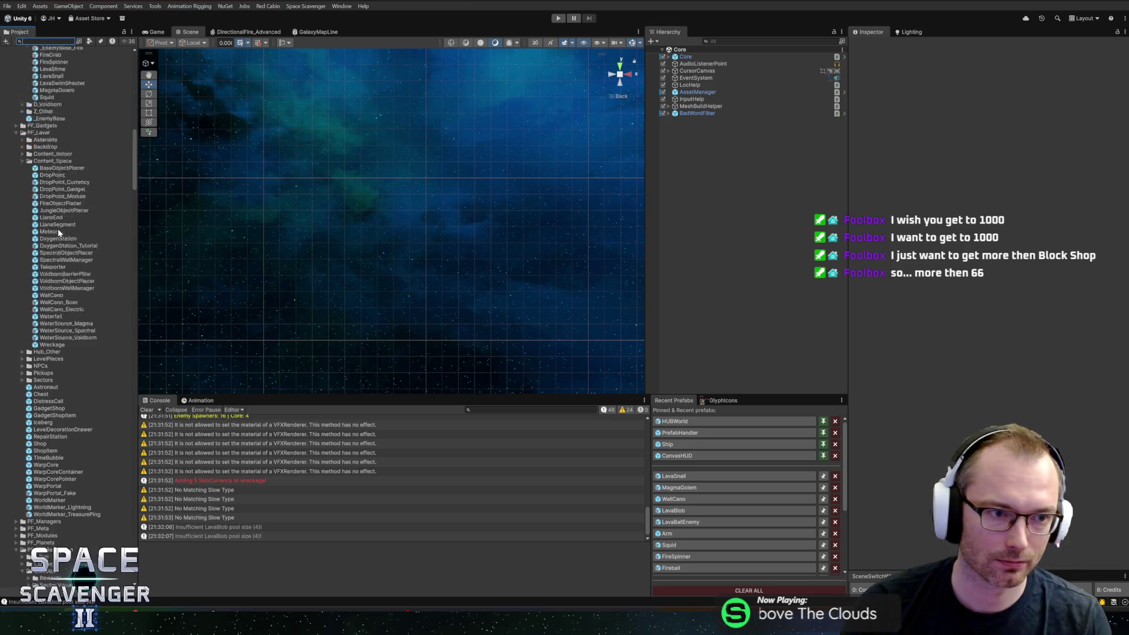
pyautogui.scroll(15, 58, 233)
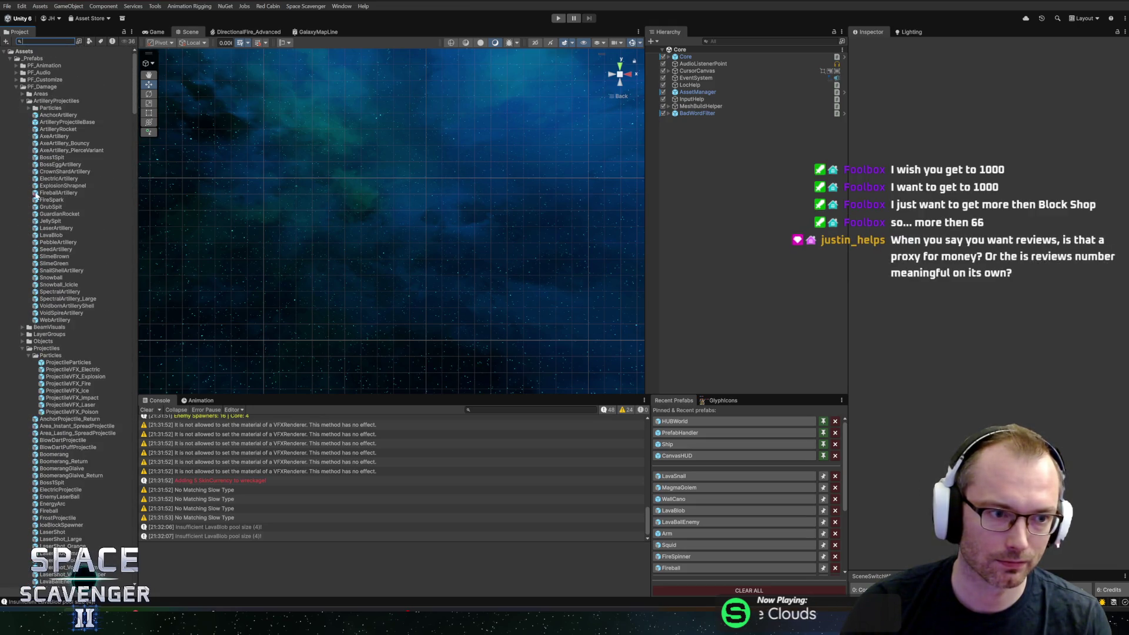
pyautogui.click(16, 86)
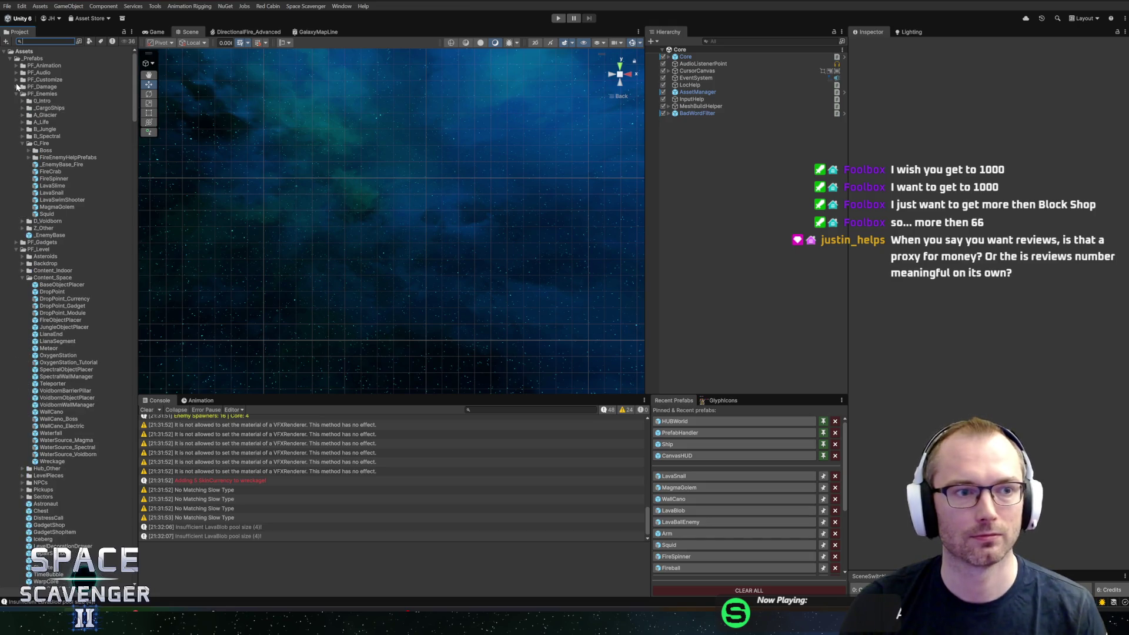
pyautogui.click(17, 94)
pyautogui.click(16, 94)
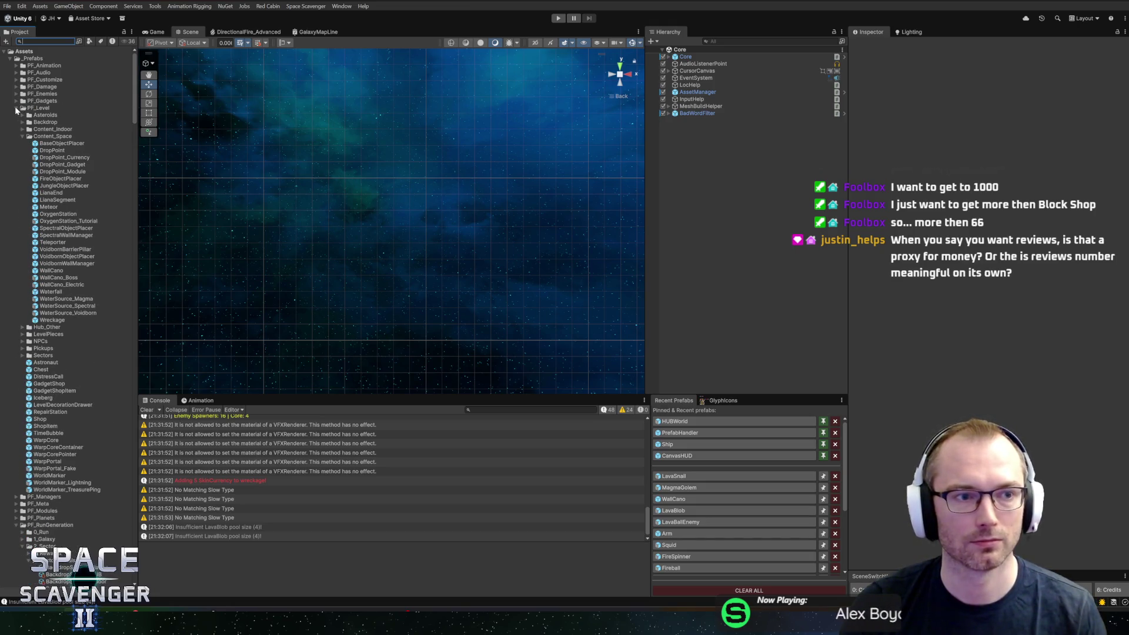
pyautogui.click(16, 108)
pyautogui.click(16, 94)
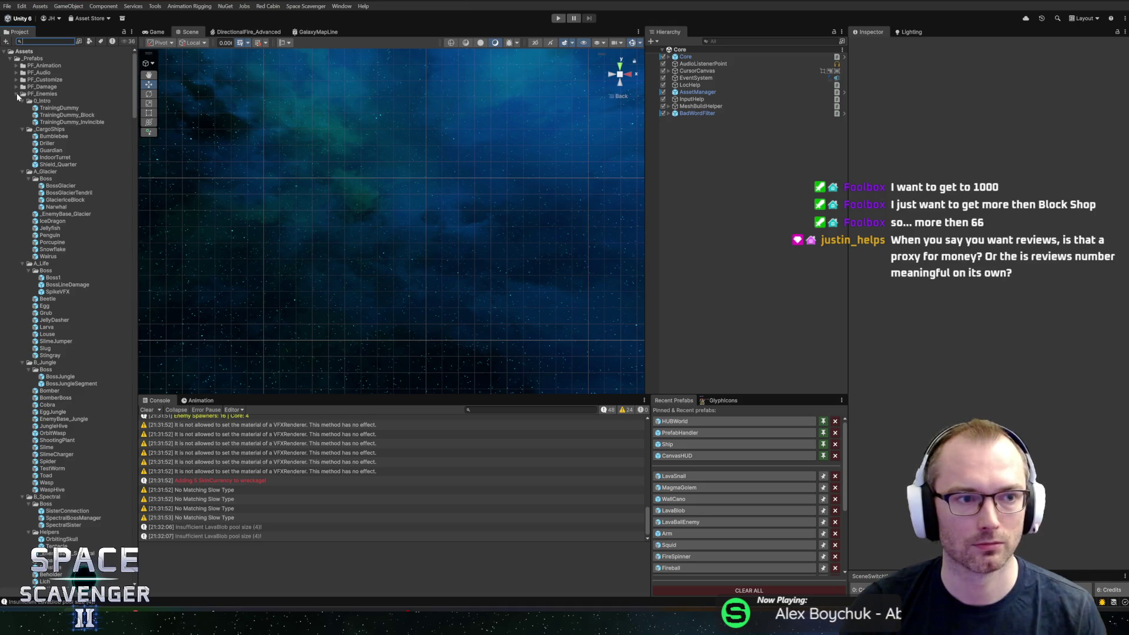
# Collapse the enemy subfolders, PF_RunGeneration, the folder near PF_VFX, and Other/FBX/Planets.
pyautogui.keyDown('alt'); pyautogui.click(16, 94); pyautogui.keyUp('alt')
pyautogui.click(17, 94)
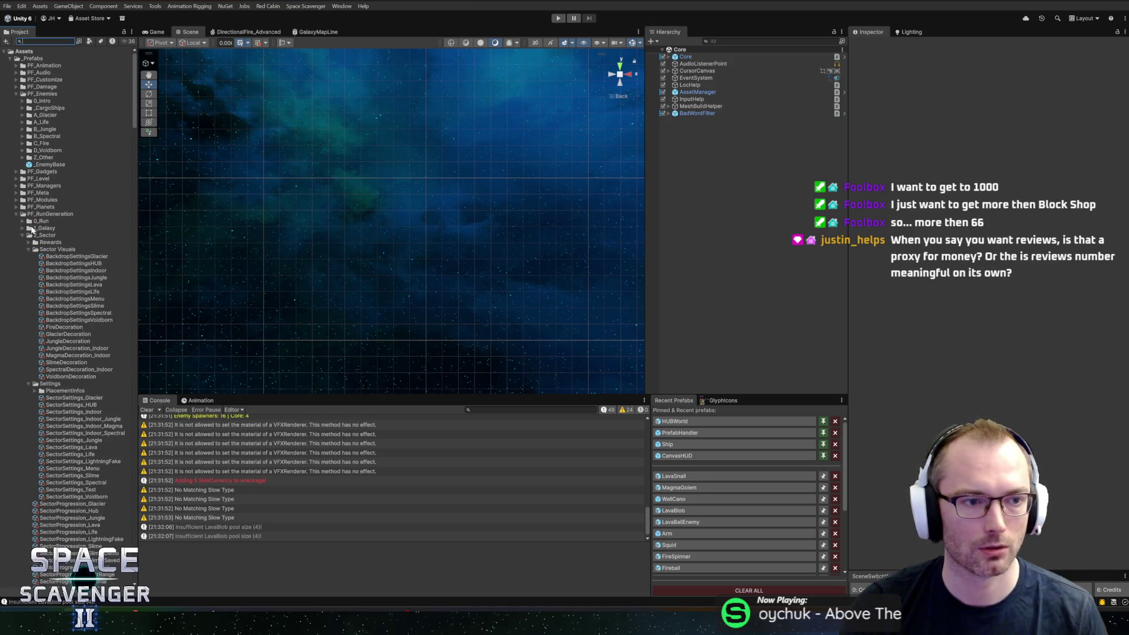
pyautogui.click(16, 213)
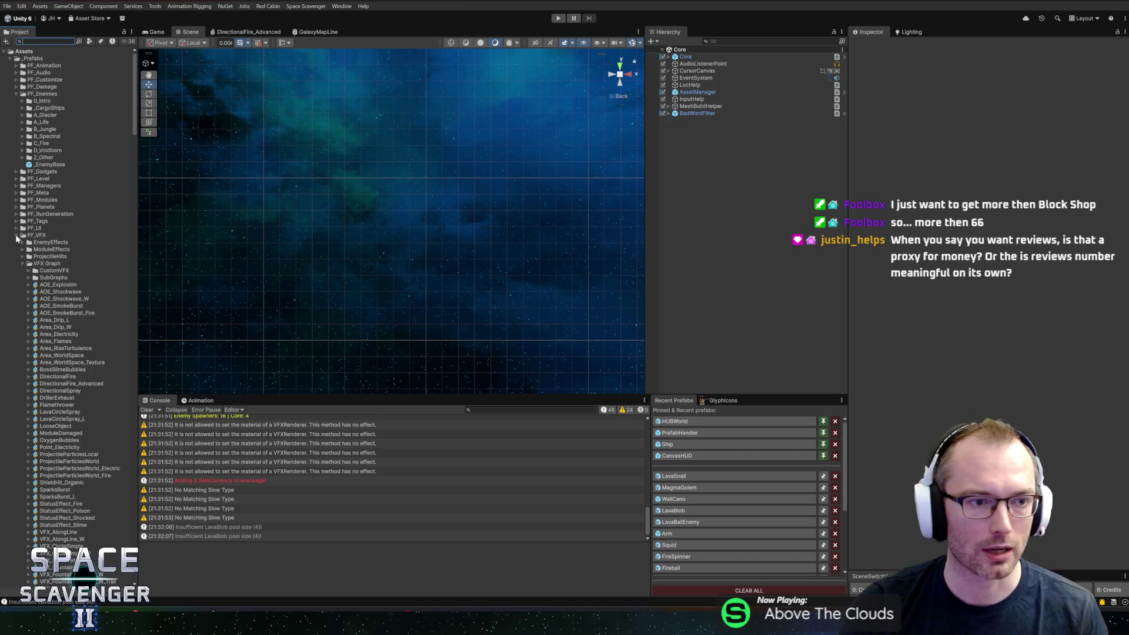
pyautogui.click(17, 236)
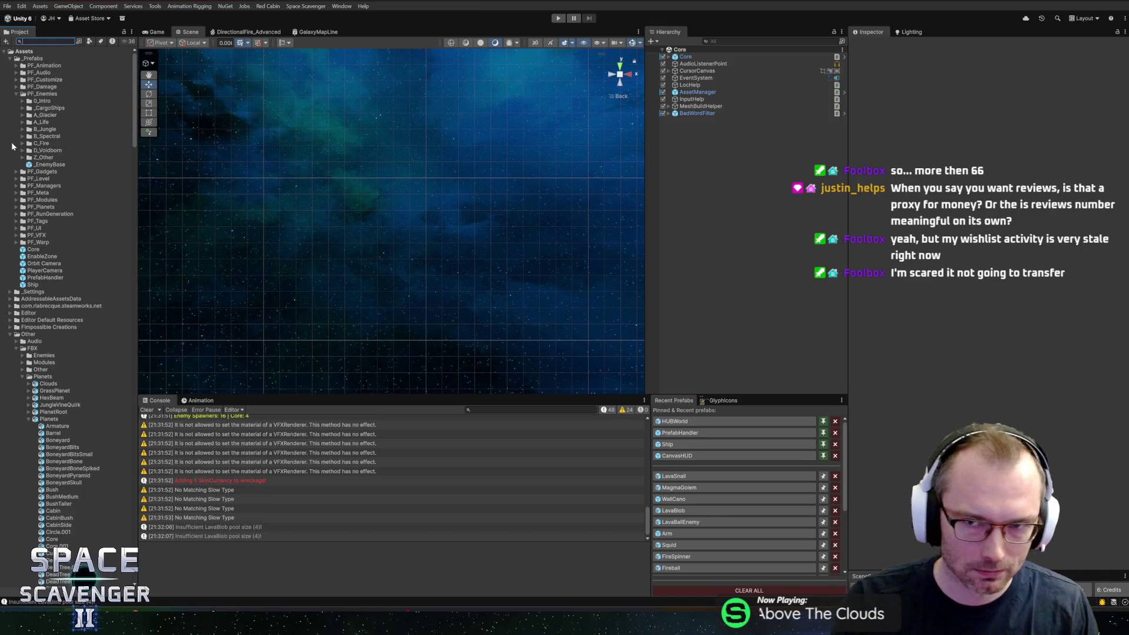
pyautogui.click(23, 377)
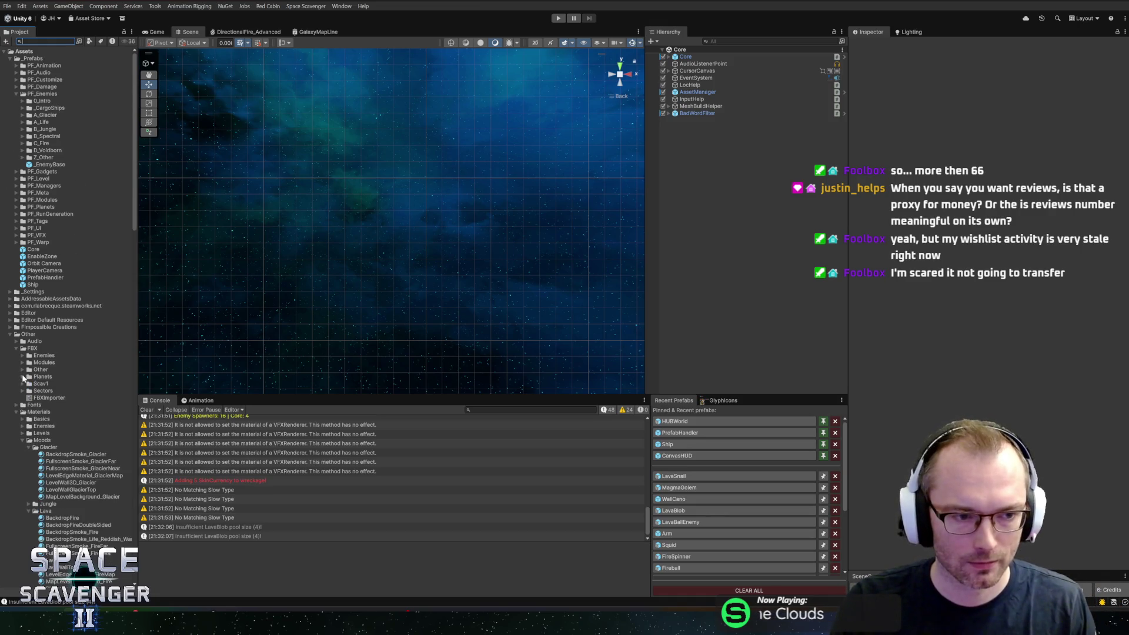
# Collapse the Other folder in the Project tree and clear all Console messages.
pyautogui.click(7, 335)
pyautogui.click(7, 335)
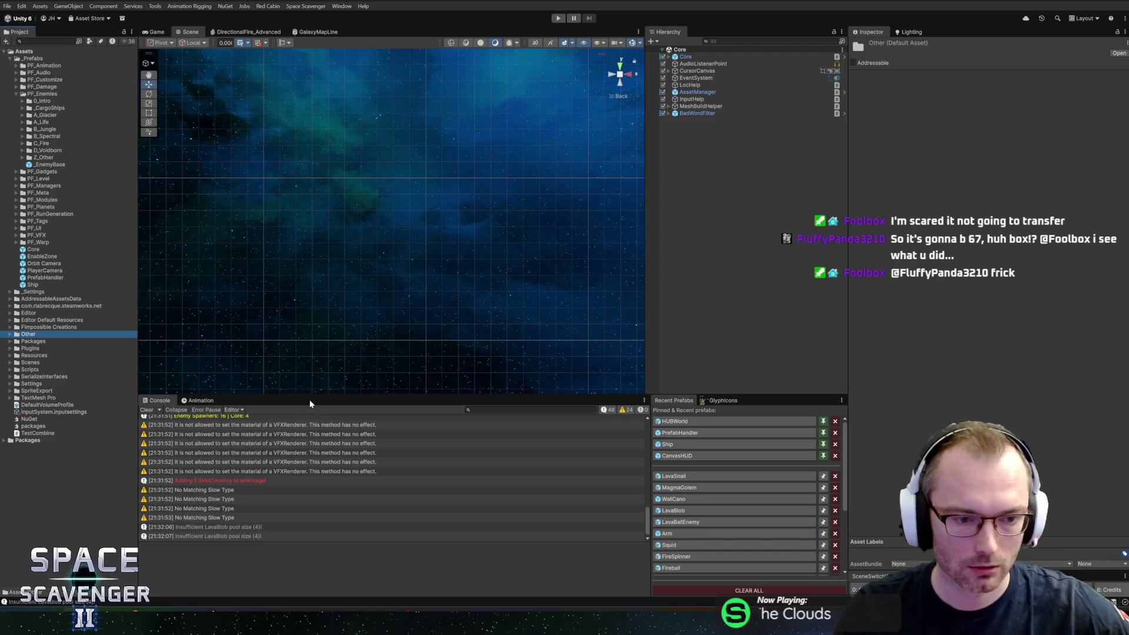
pyautogui.click(147, 410)
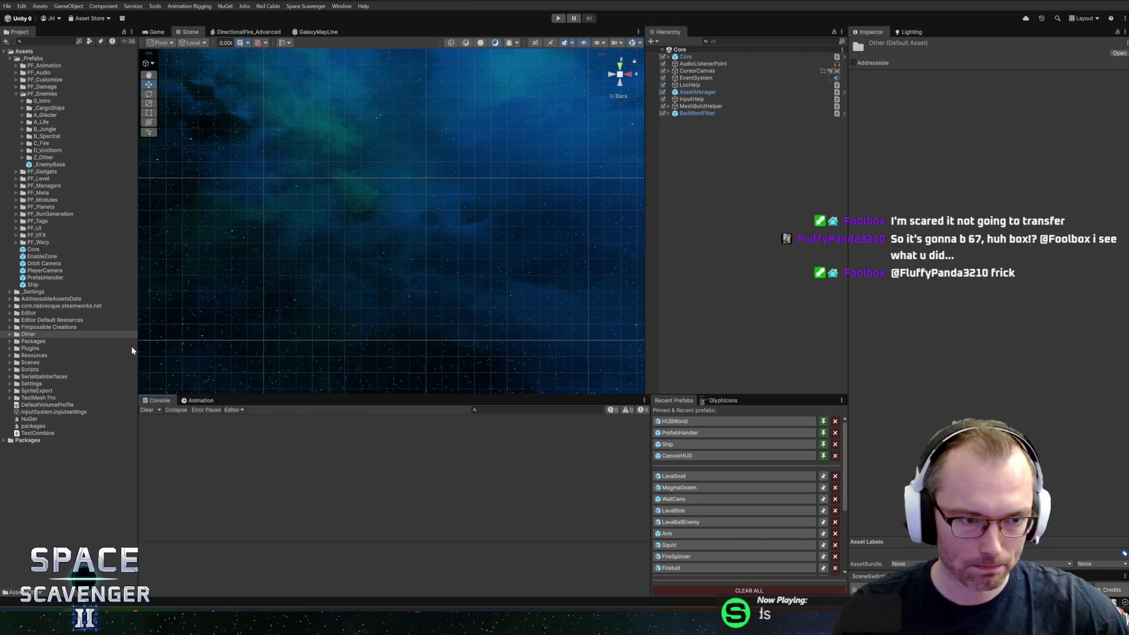
# Narrow the Project panel, open _CargoShips, and inspect the Guardian prefab's _EnemyBase parent.
pyautogui.moveTo(139, 348); pyautogui.dragTo(133, 349)
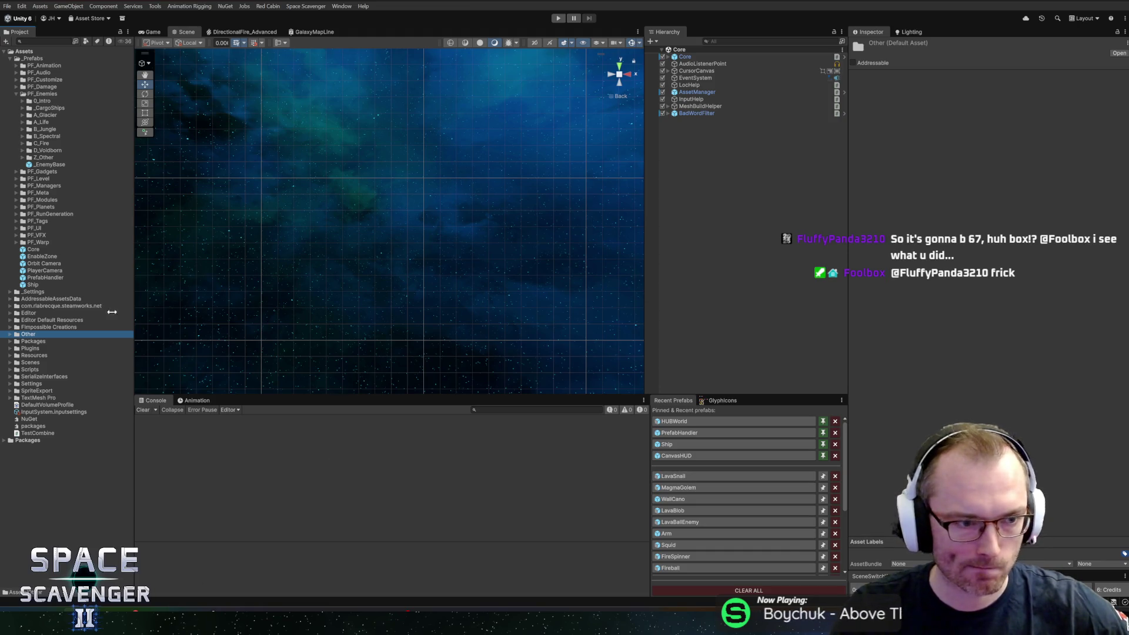
pyautogui.doubleClick(37, 108)
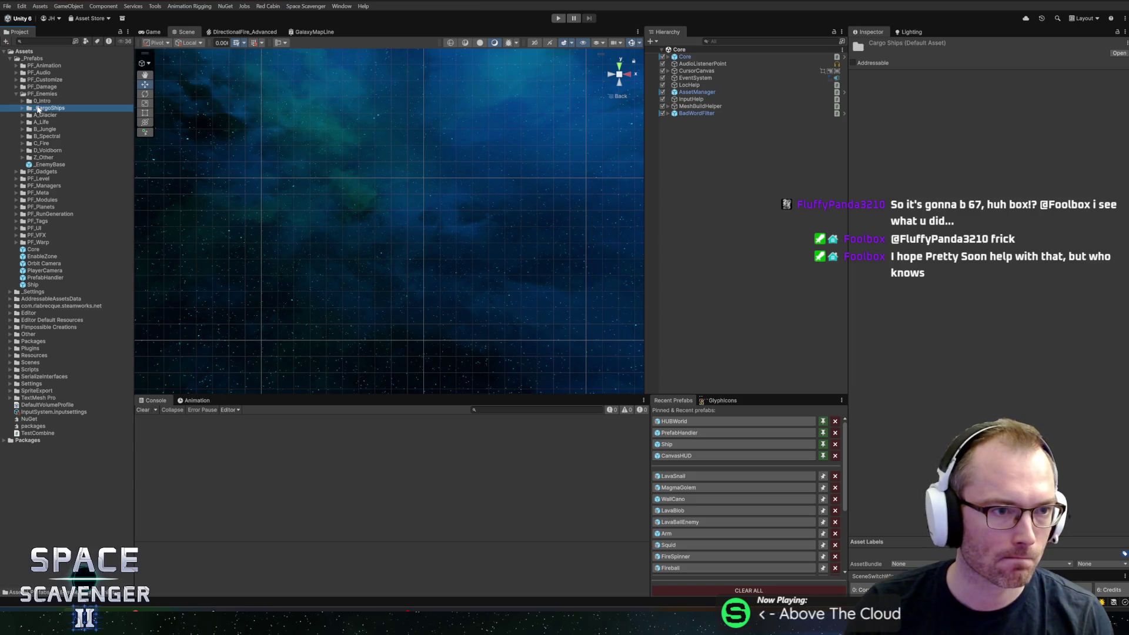
pyautogui.click(47, 130)
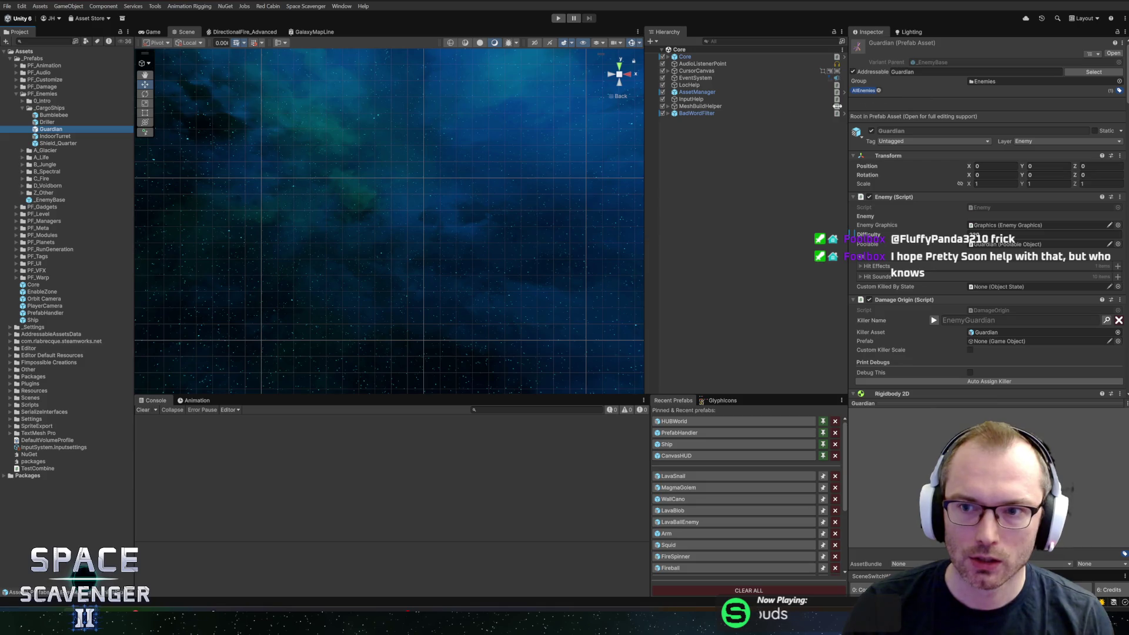
pyautogui.click(934, 62)
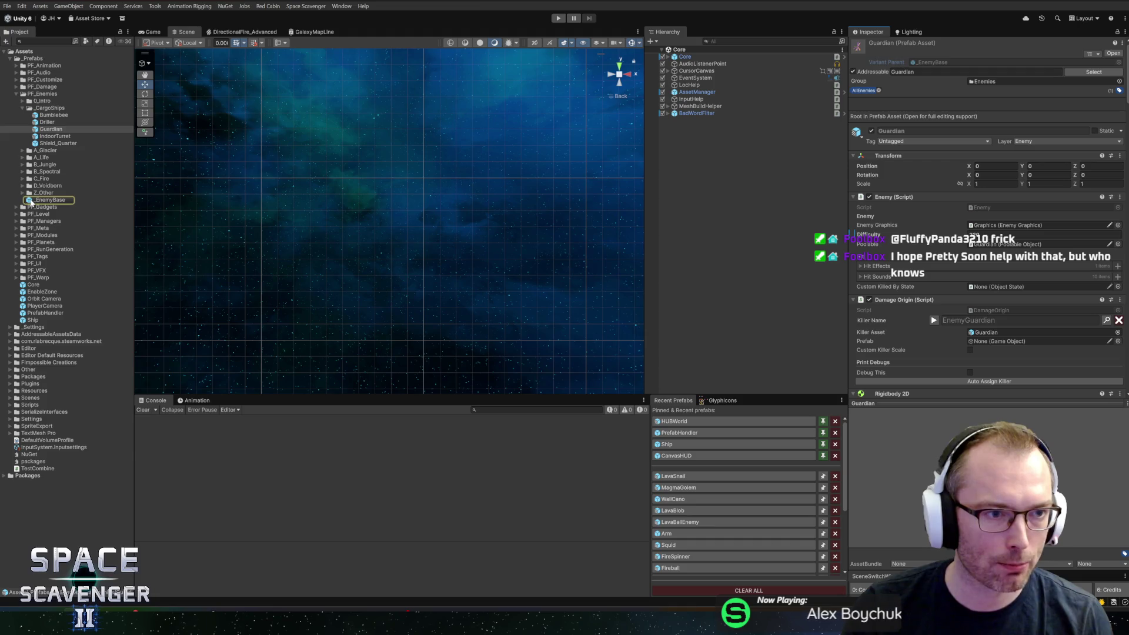
# Duplicate the Guardian prefab and name the copy Guardian 1.
pyautogui.hotkey('ctrl', 'd')
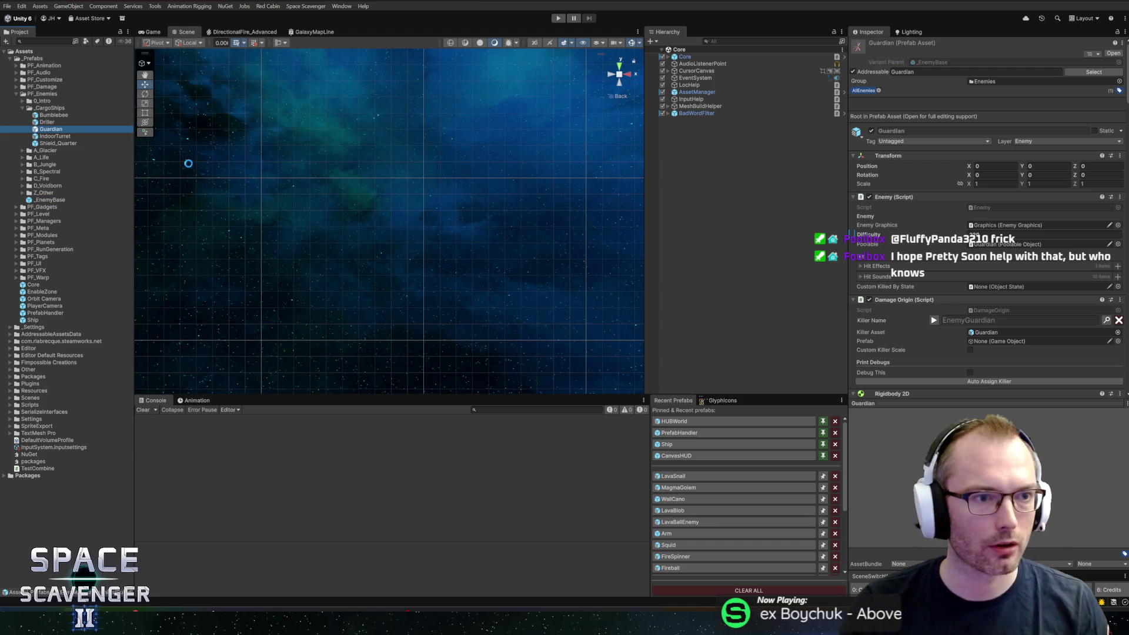
pyautogui.press('F2')
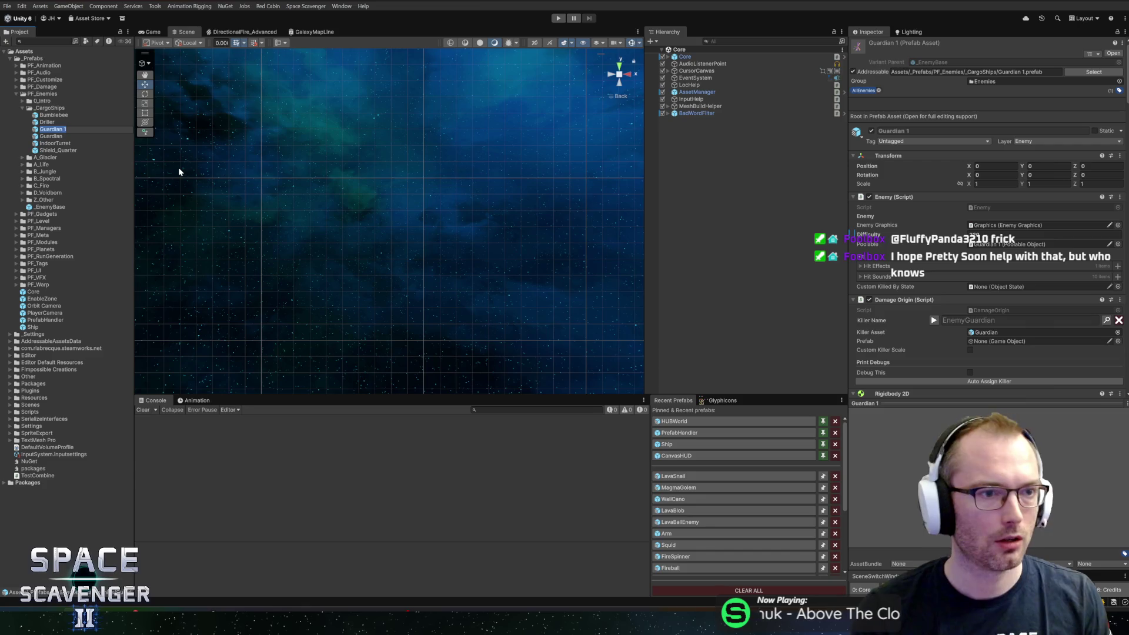
pyautogui.press('Return')
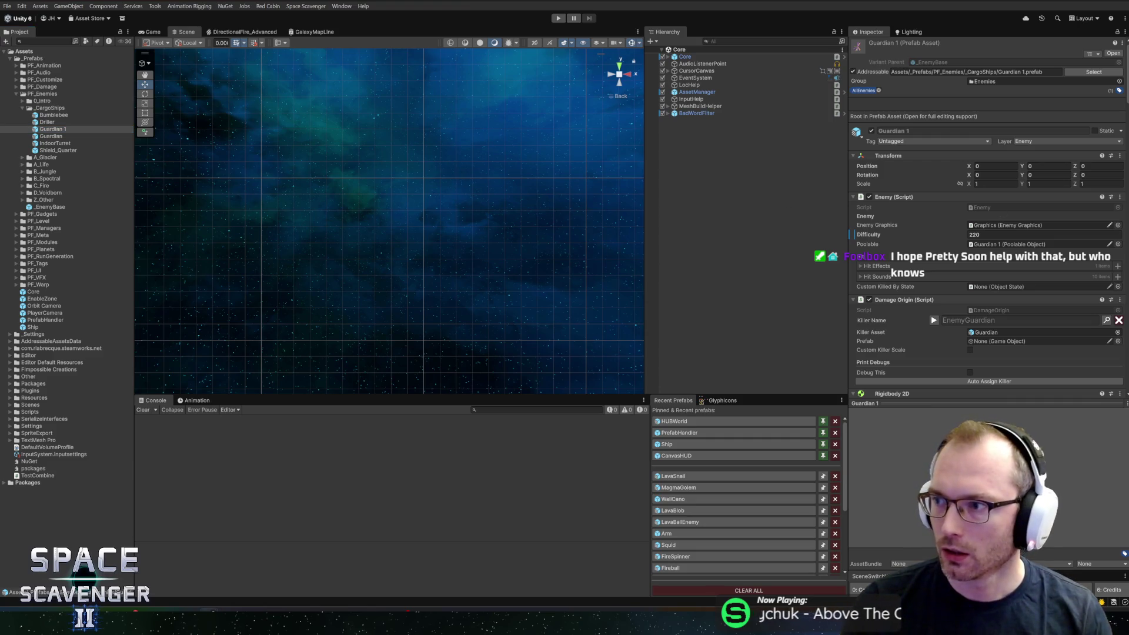
# Search images for 'garden knight tunic' and preview the screenrant screenshot.
pyautogui.hotkey('ctrl', 'l')
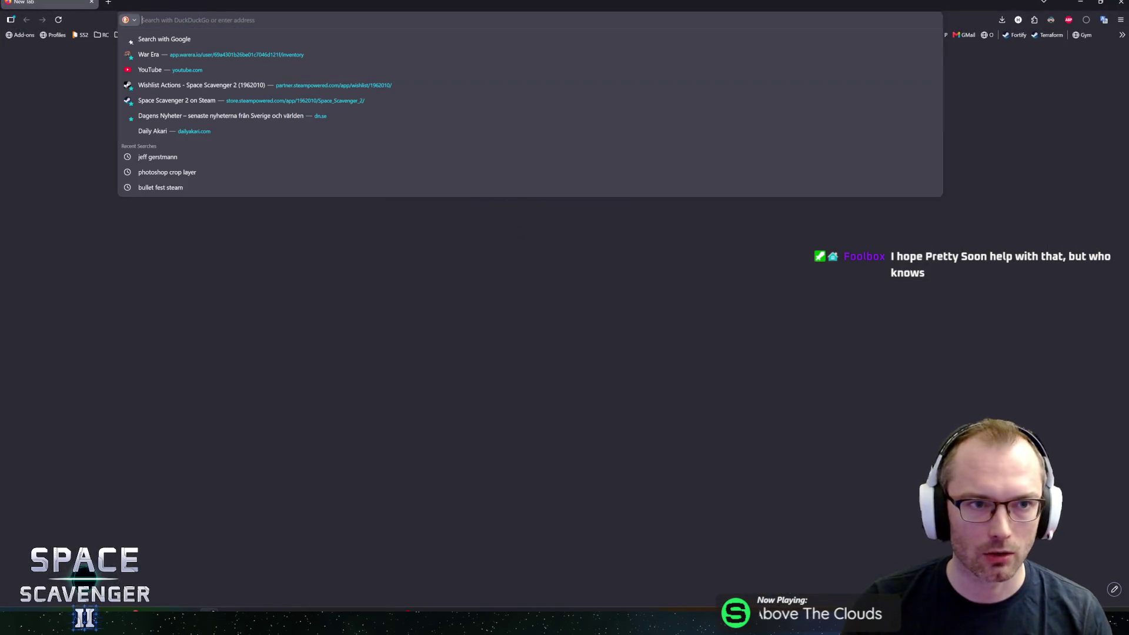
pyautogui.write('garden kn')
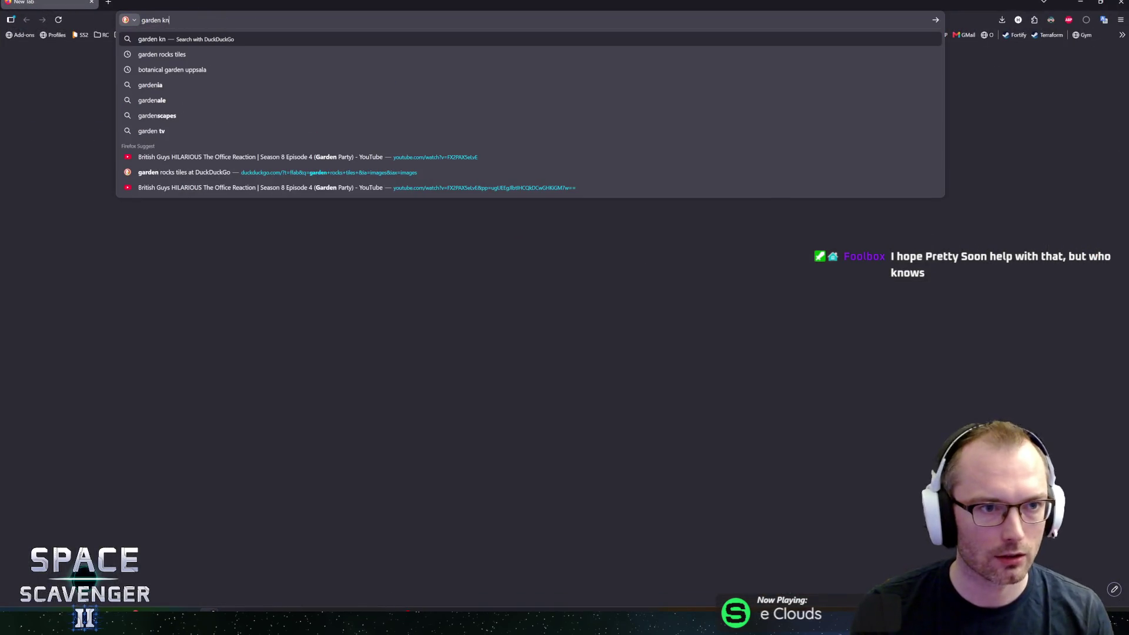
pyautogui.write('ight')
pyautogui.press('Down')
pyautogui.press('Return')
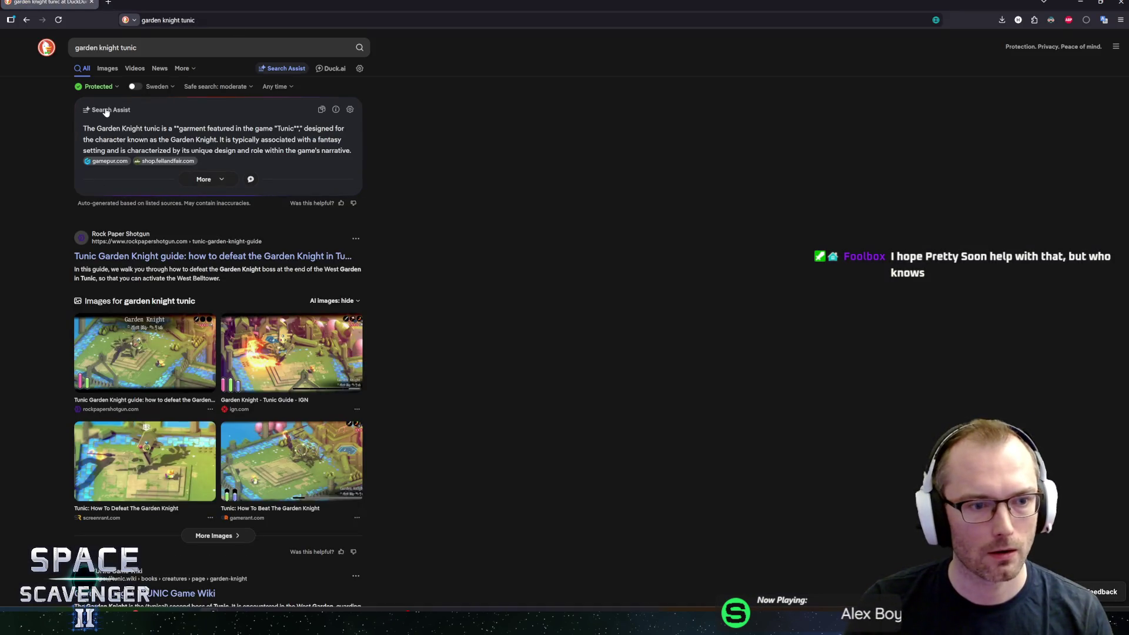
pyautogui.click(107, 68)
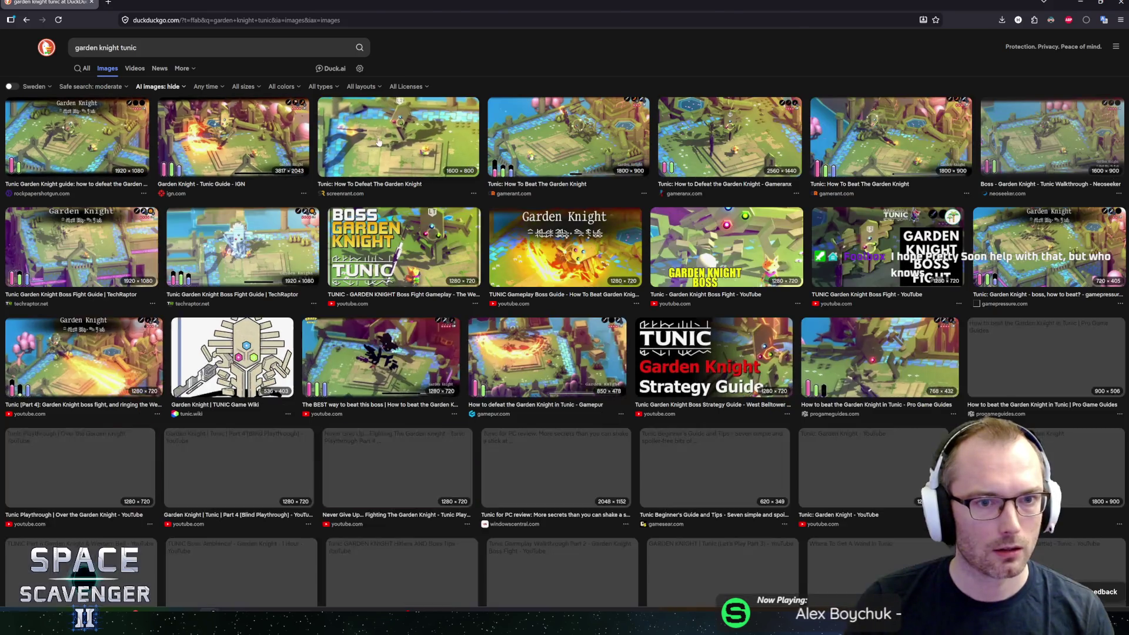
pyautogui.click(379, 141)
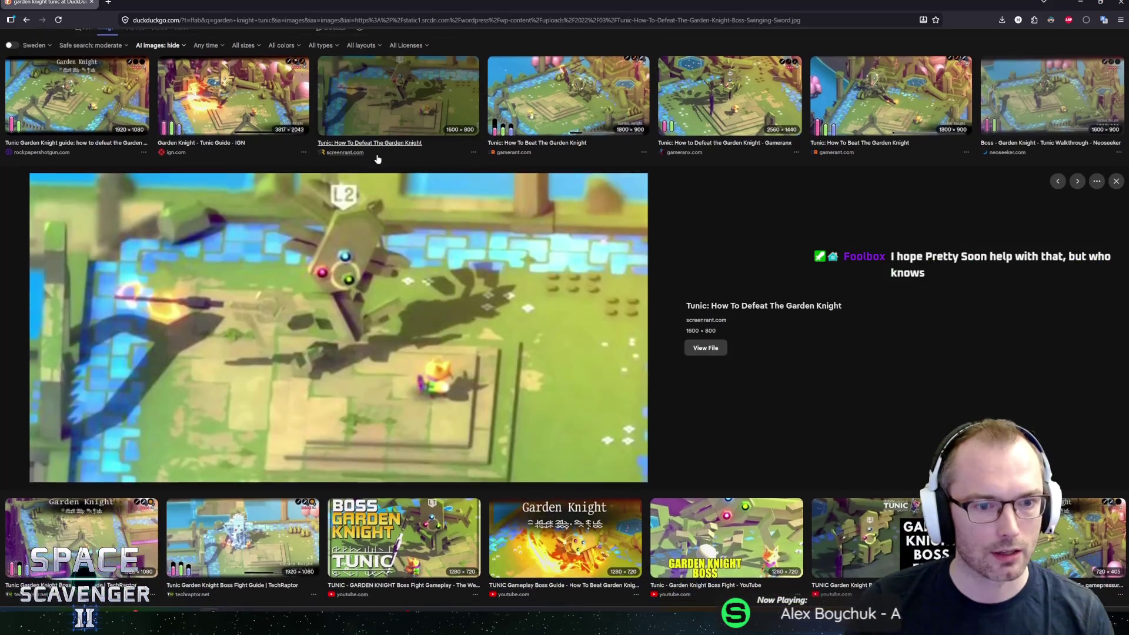
# Preview the gamerant, Neoseeker, TechRaptor and Rock Paper Shotgun Garden Knight screenshots.
pyautogui.click(566, 85)
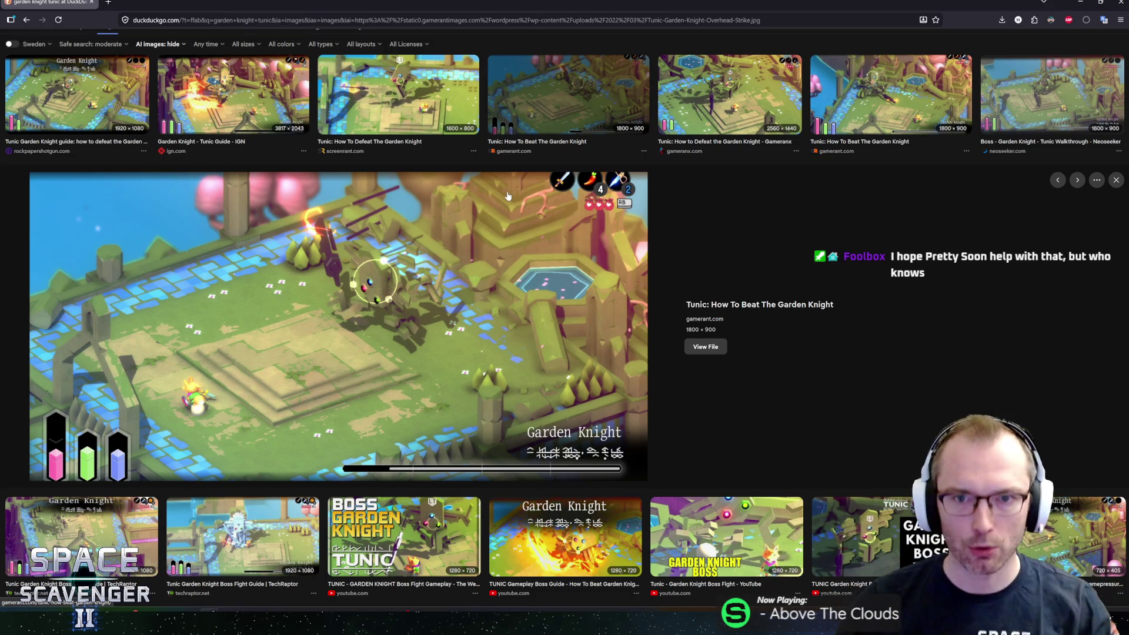
pyautogui.press('Right')
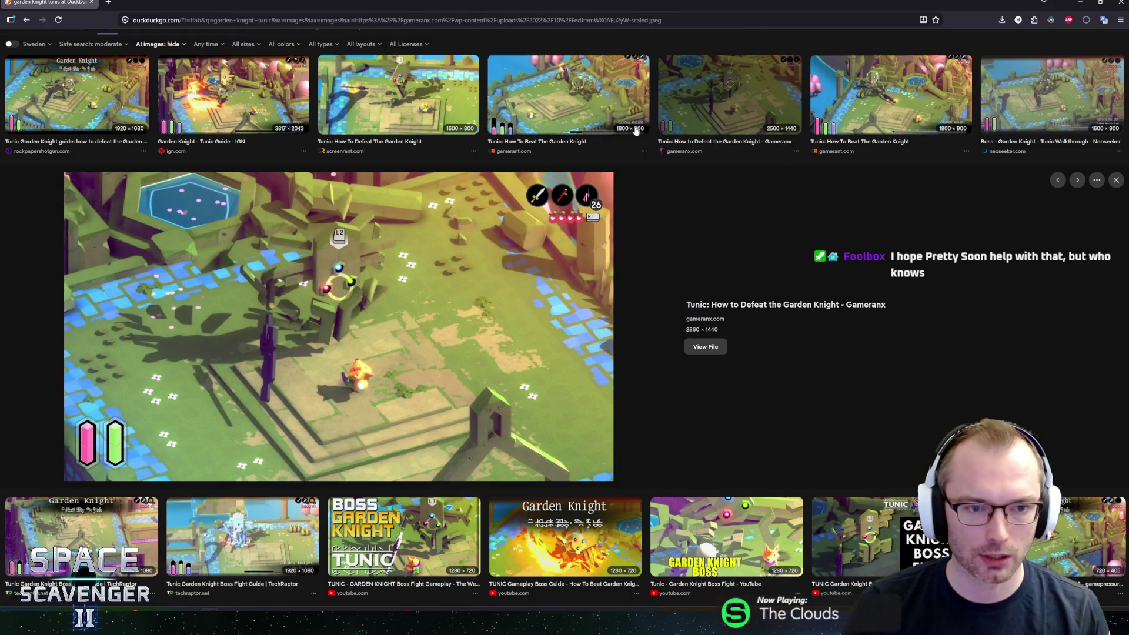
pyautogui.click(852, 120)
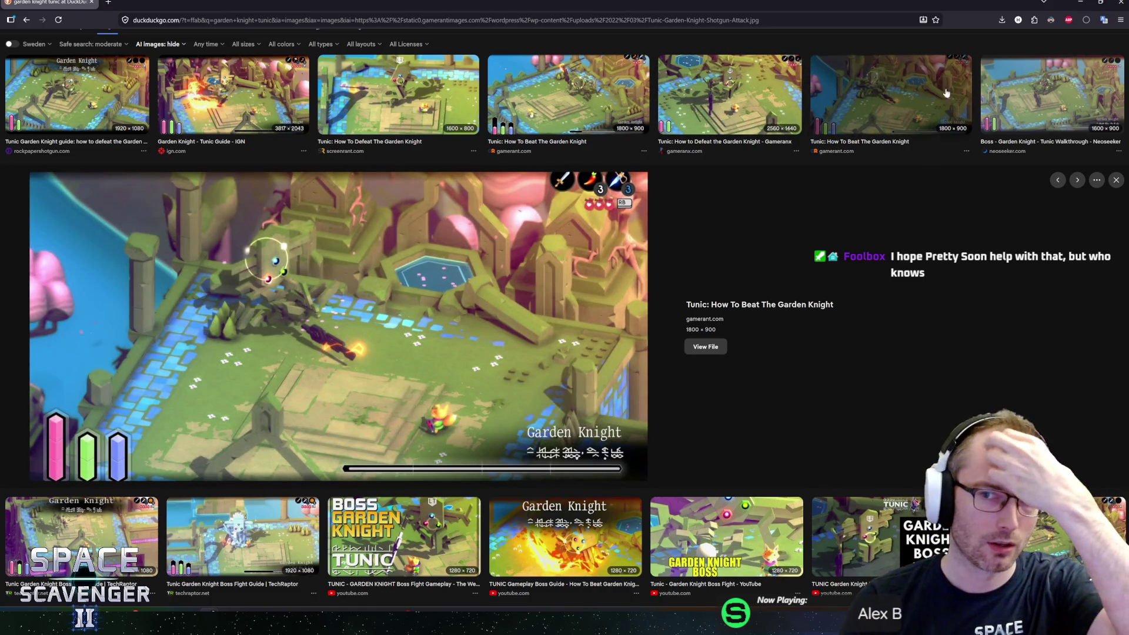
pyautogui.click(1085, 97)
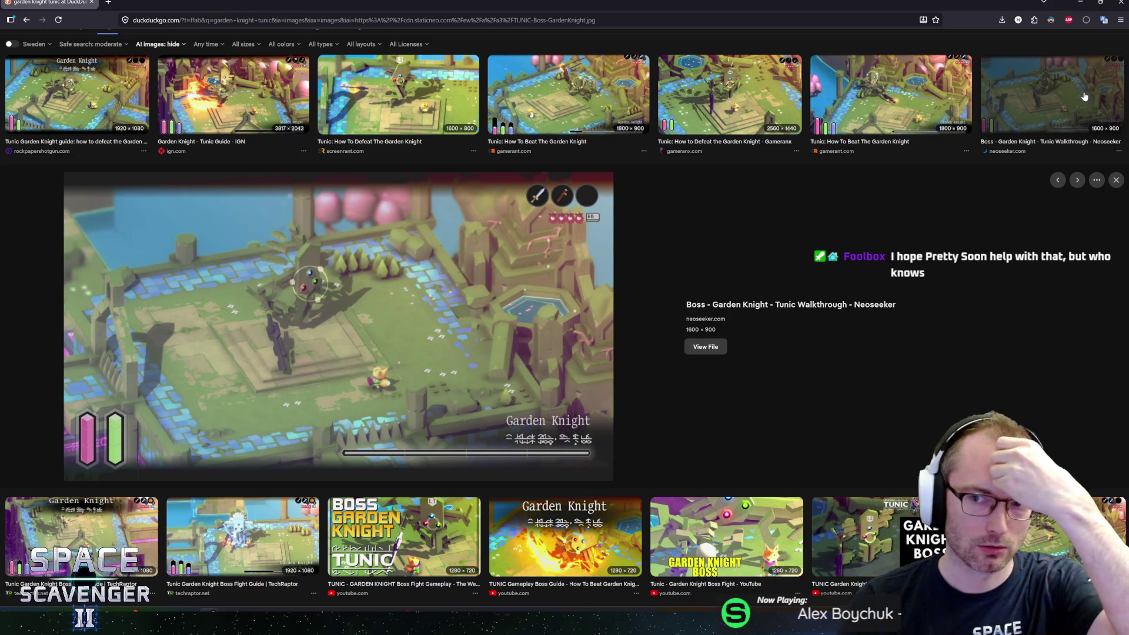
pyautogui.press('Escape')
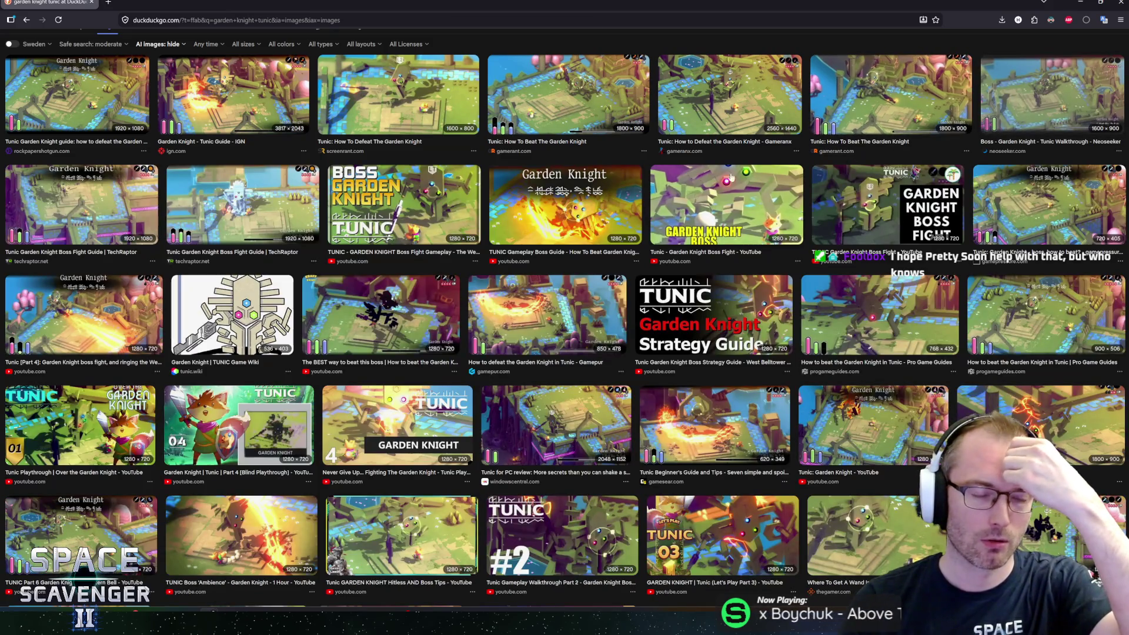
pyautogui.click(211, 212)
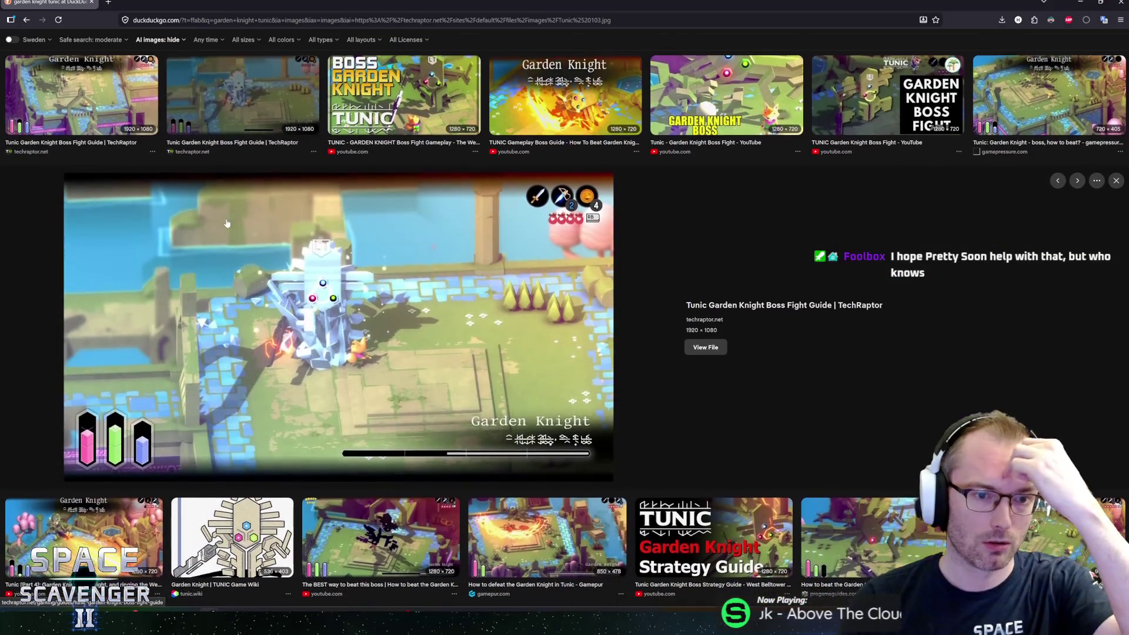
pyautogui.click(135, 107)
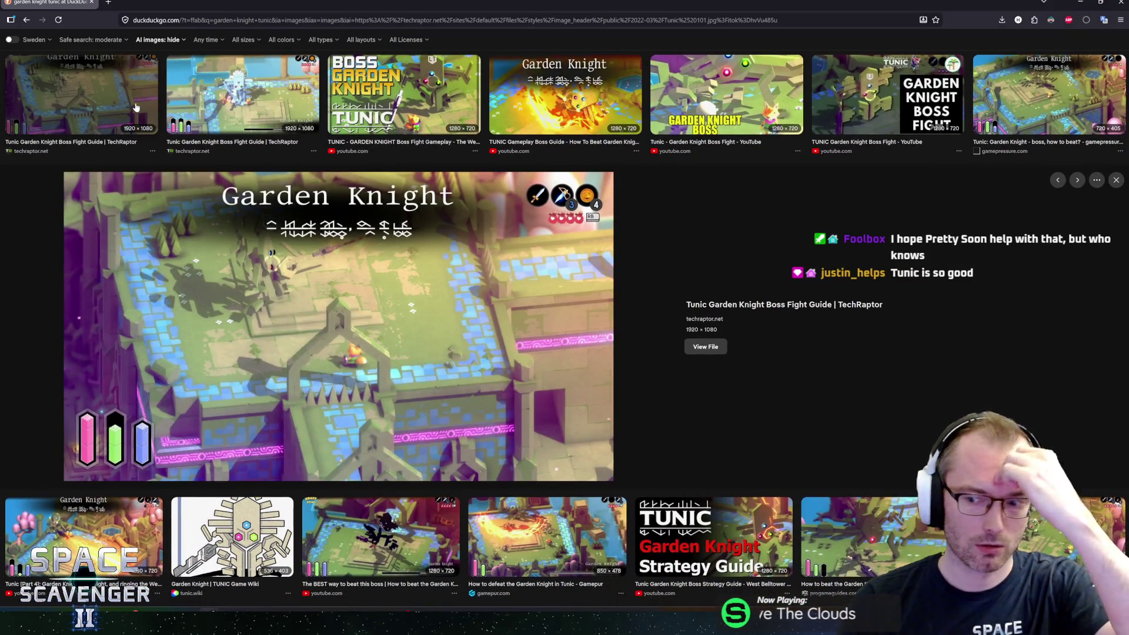
pyautogui.scroll(2, 136, 108)
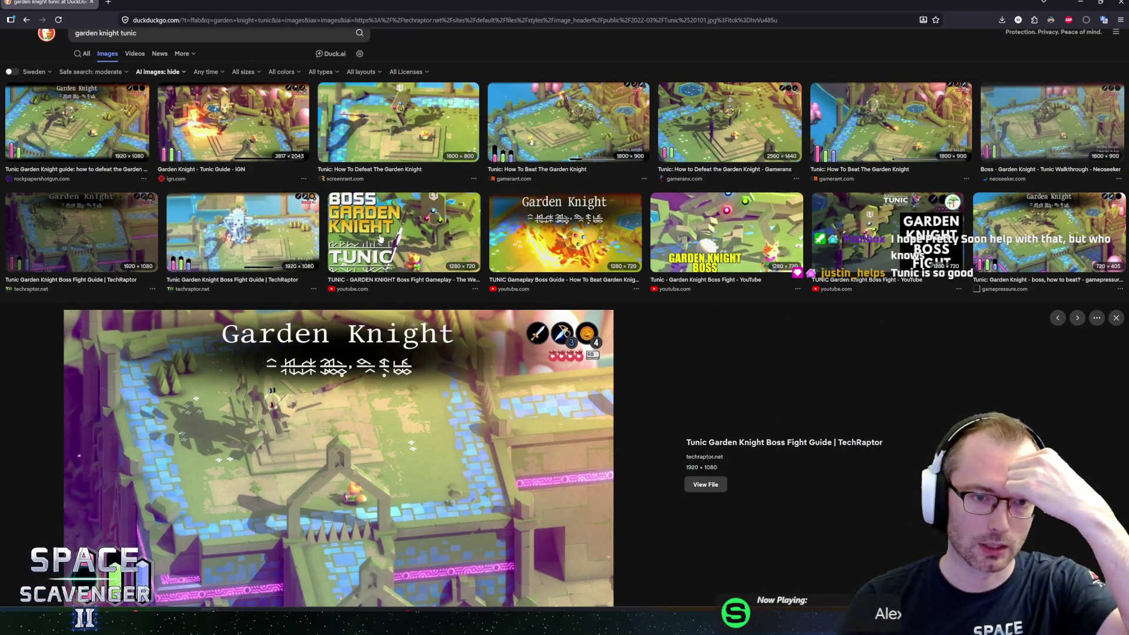
pyautogui.click(113, 135)
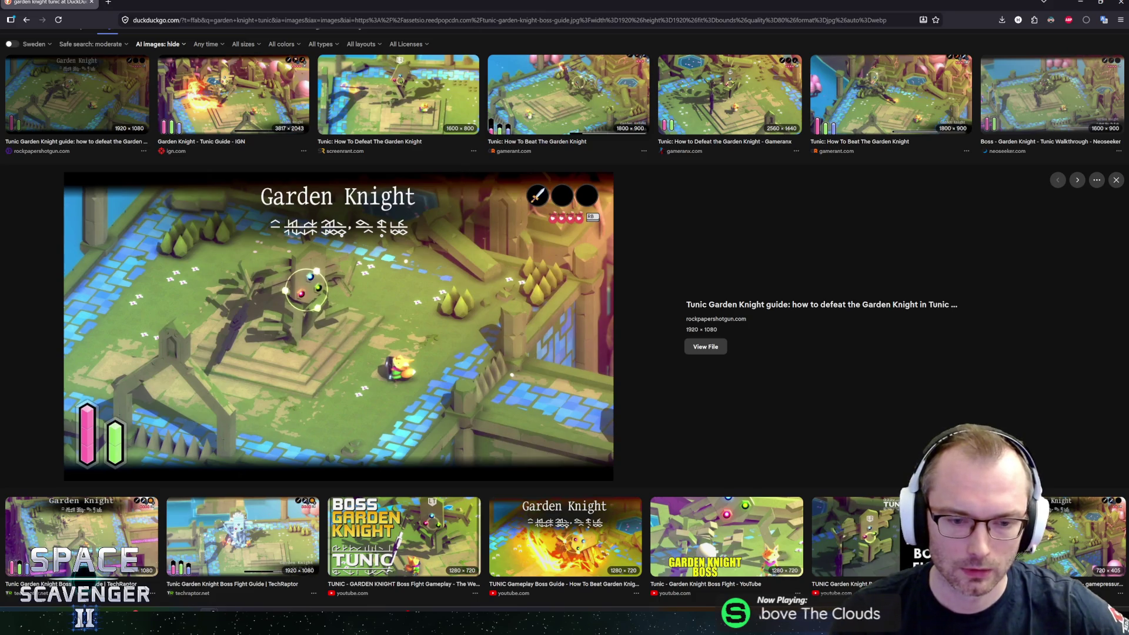
# Open the 'TUNIC - GARDEN KNIGHT Boss Fight Gameplay' video on YouTube and start playback.
pyautogui.click(405, 540)
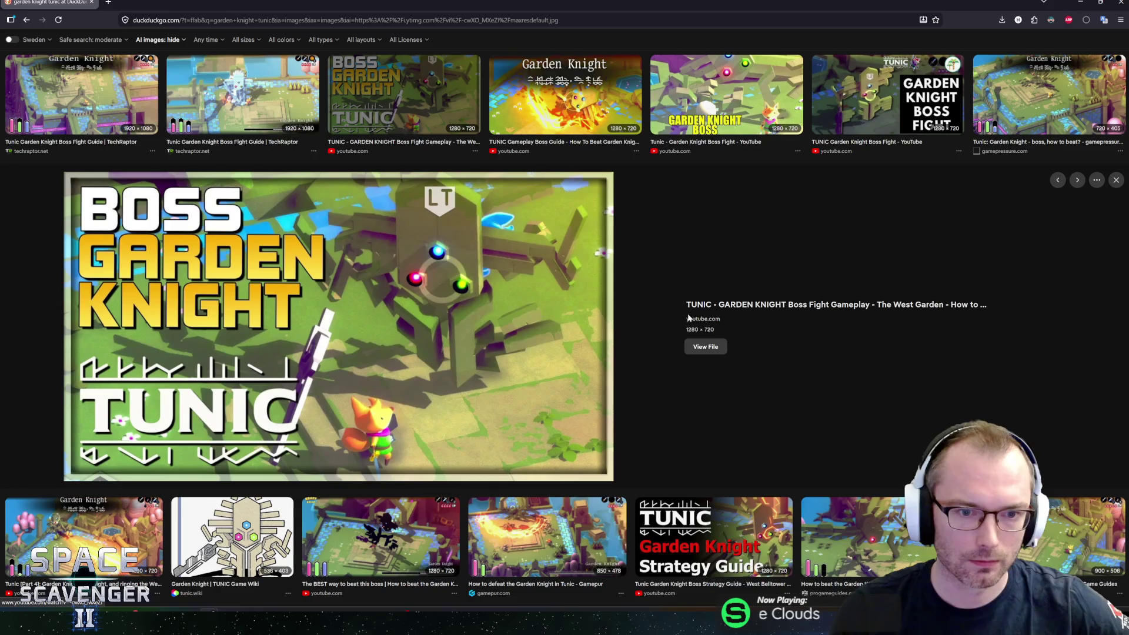
pyautogui.click(705, 311)
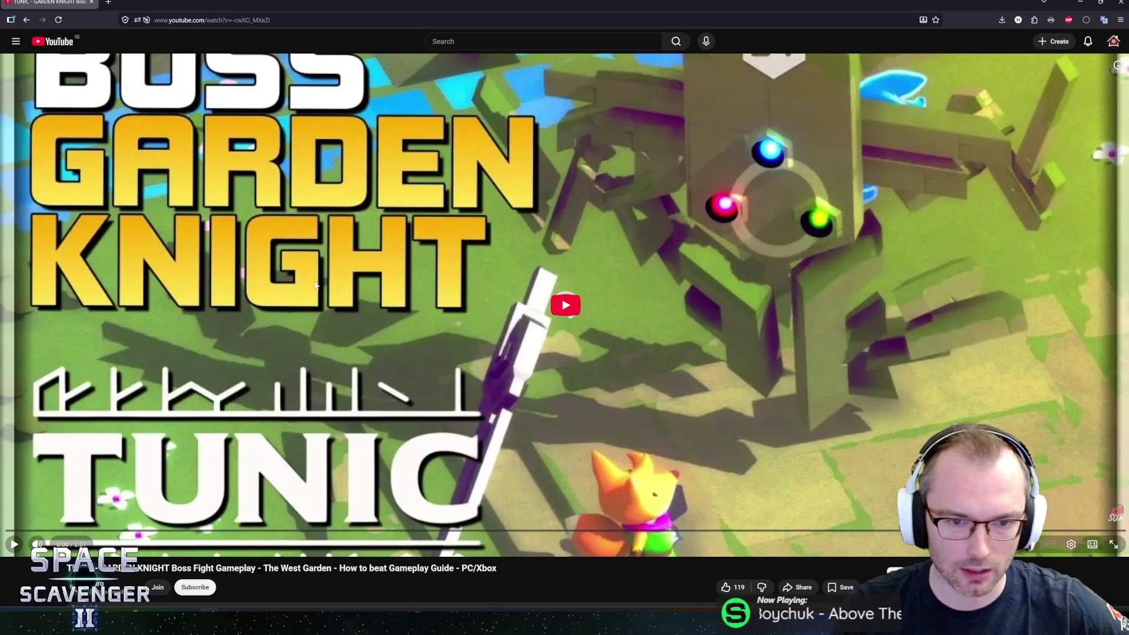
pyautogui.click(439, 355)
# Watch the Garden Knight fight, pause at 1:32, and move the browser off Unity.
pyautogui.click(442, 356)
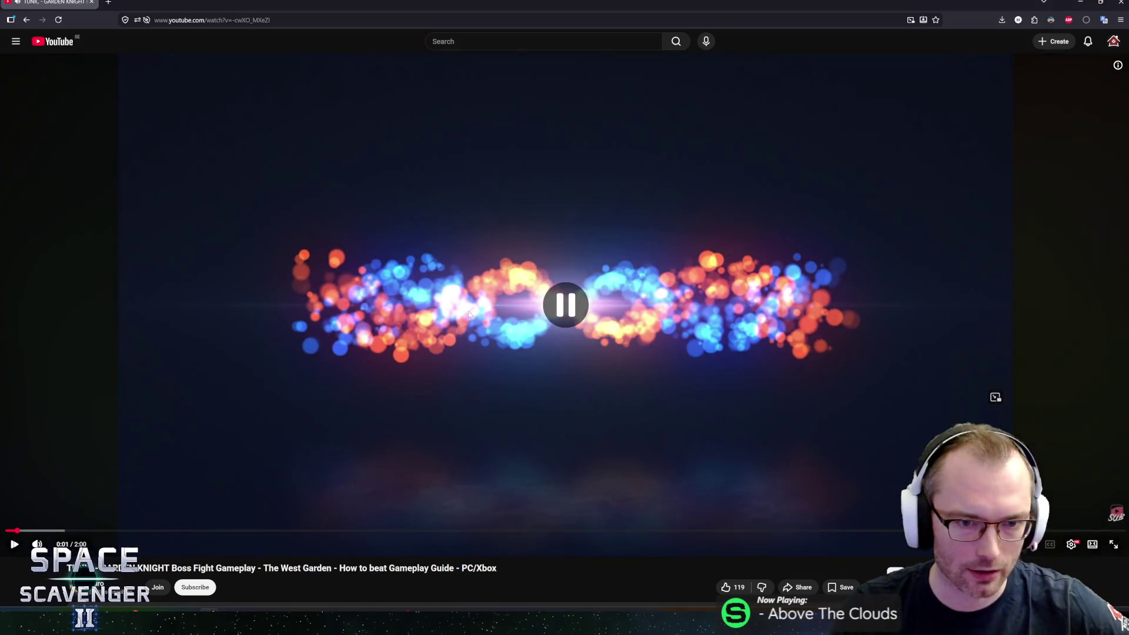
pyautogui.click(442, 356)
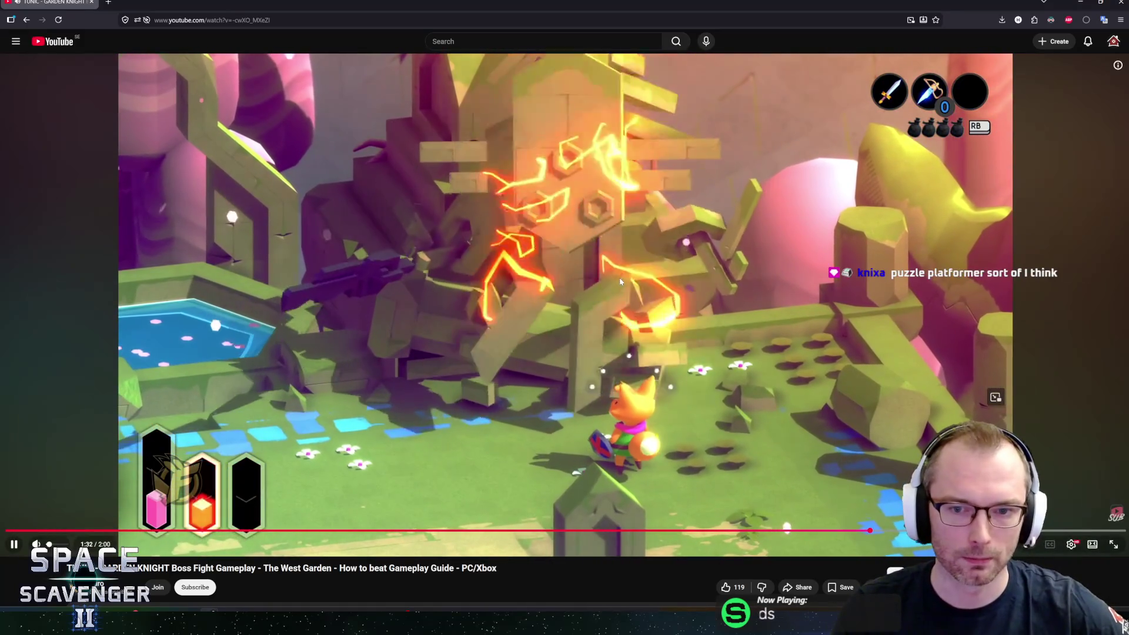
pyautogui.click(560, 275)
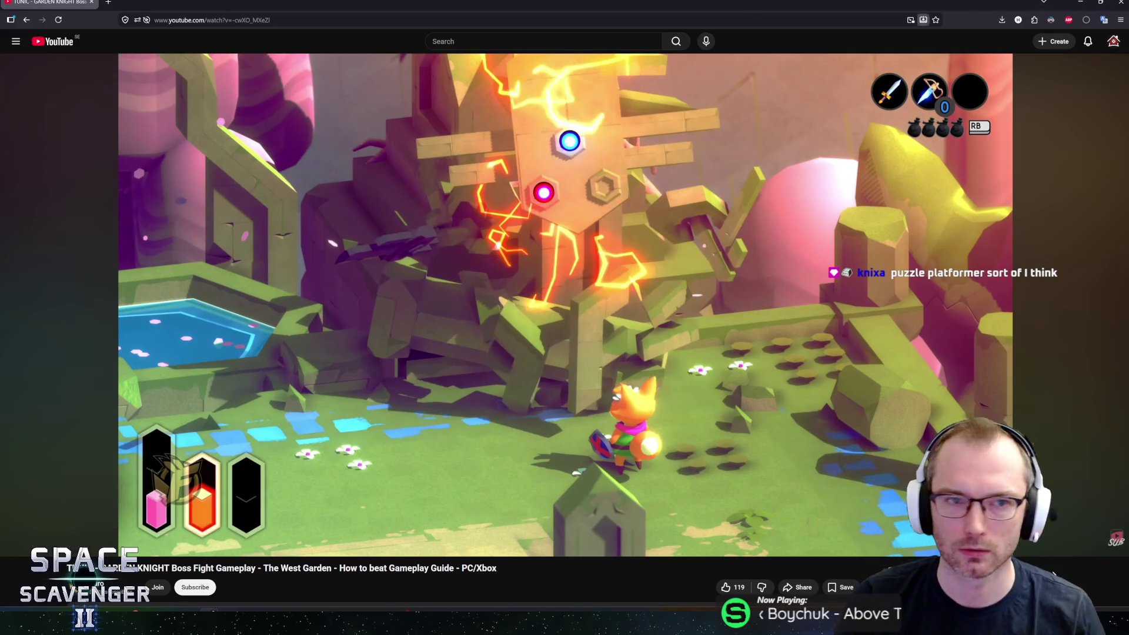
pyautogui.moveTo(376, 4)
pyautogui.mouseDown()
pyautogui.moveTo(372, 45)
pyautogui.moveTo(549, 43)
pyautogui.moveTo(523, 44)
pyautogui.moveTo(492, 137)
pyautogui.moveTo(507, 101)
pyautogui.moveTo(443, 59)
pyautogui.moveTo(0, 53)
pyautogui.mouseUp()
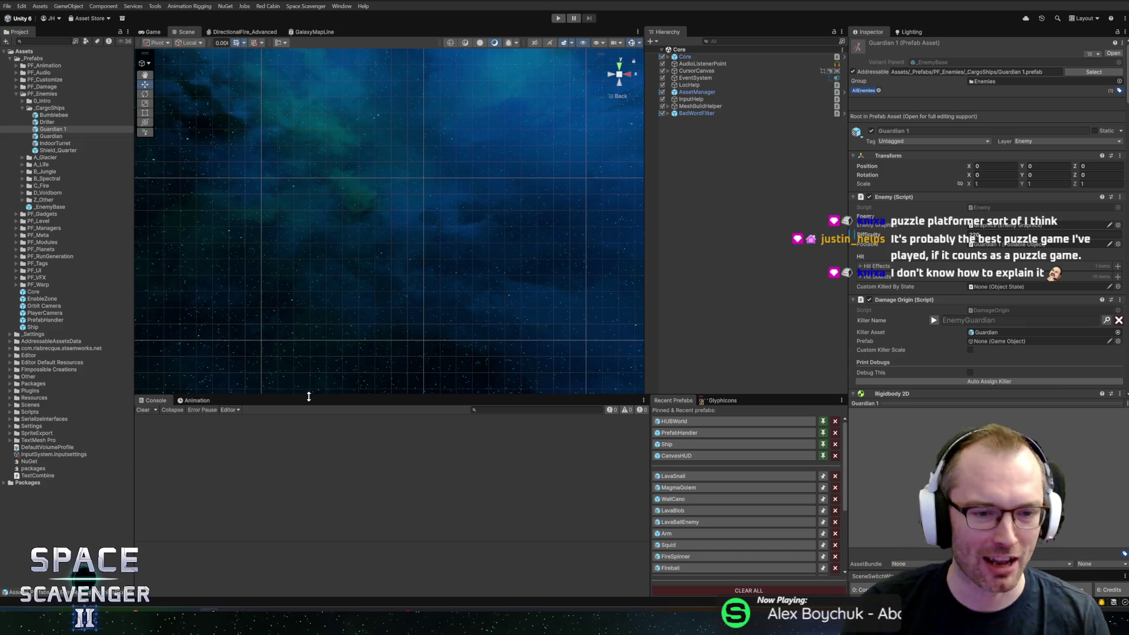
# Enlarge the Scene view slightly, then pan and zoom out across the empty scene.
pyautogui.moveTo(308, 397); pyautogui.dragTo(312, 403)
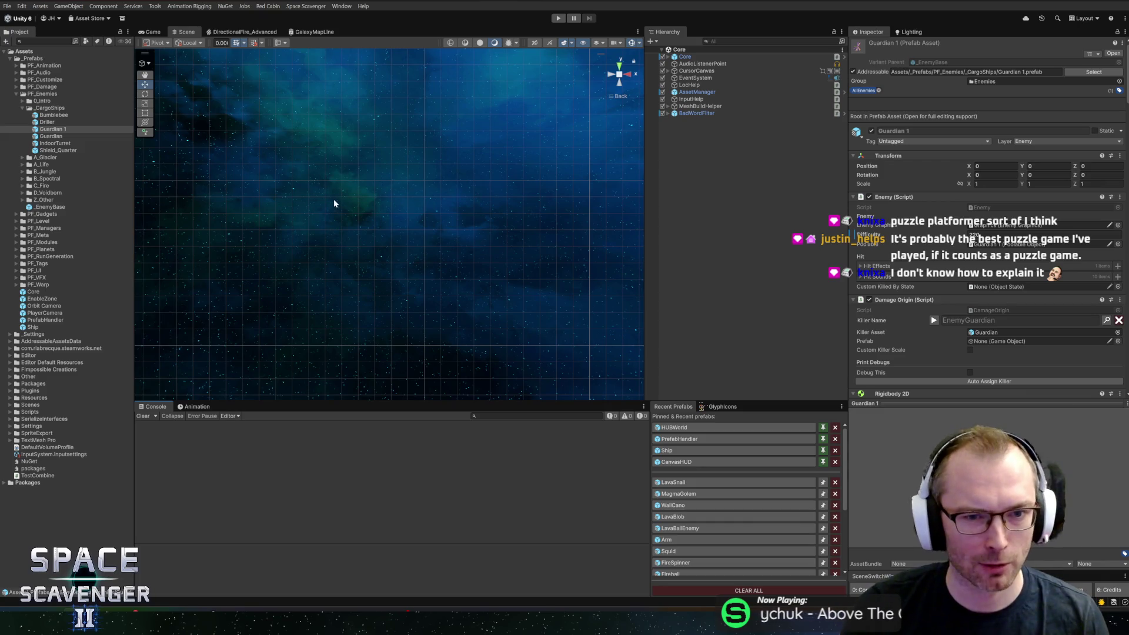
pyautogui.moveTo(333, 204)
pyautogui.mouseDown()
pyautogui.moveTo(390, 174)
pyautogui.moveTo(370, 212)
pyautogui.moveTo(403, 194)
pyautogui.mouseUp()
pyautogui.scroll(-2, 390, 194)
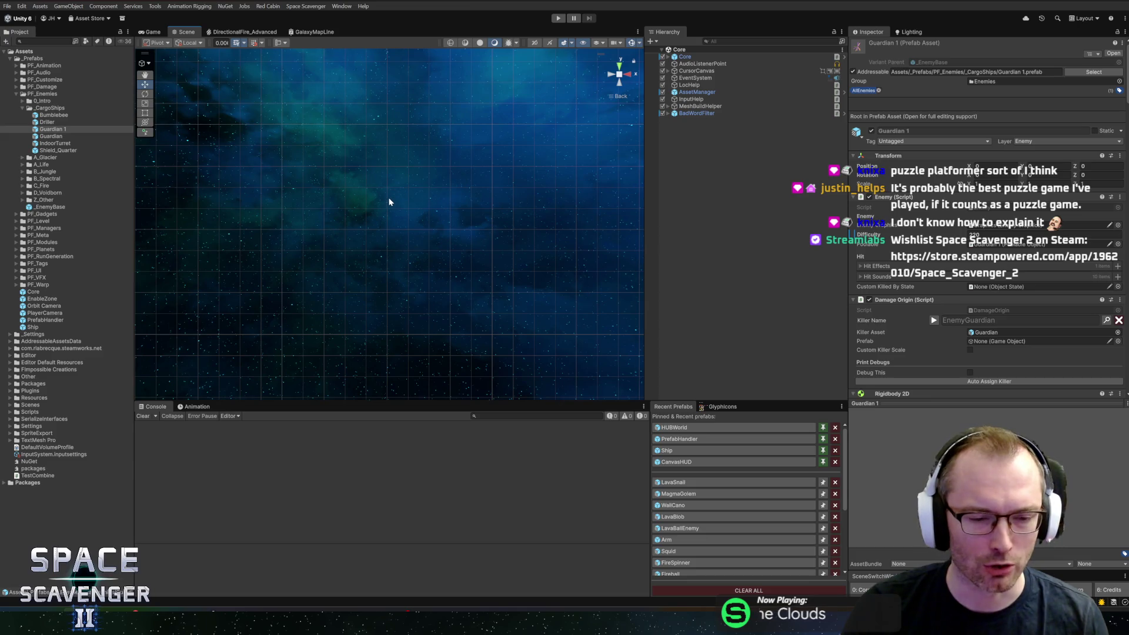